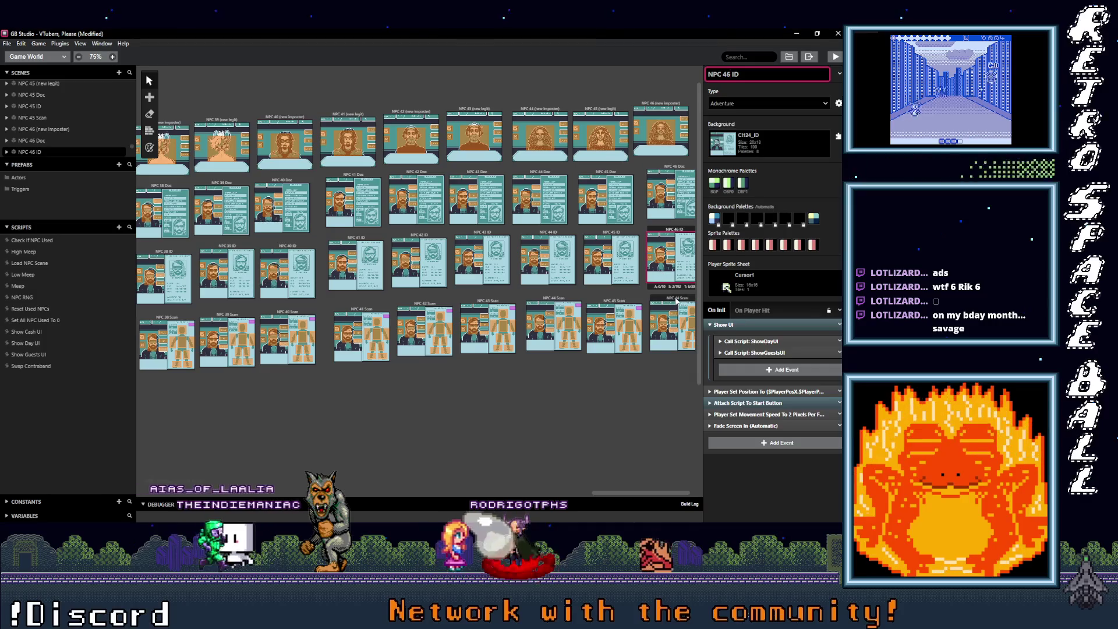
Change 44 to 6 in the copied scene's name so it reads 'NPC 46 Scan'.
{"action": "left_click", "coordinate": [727, 76]}
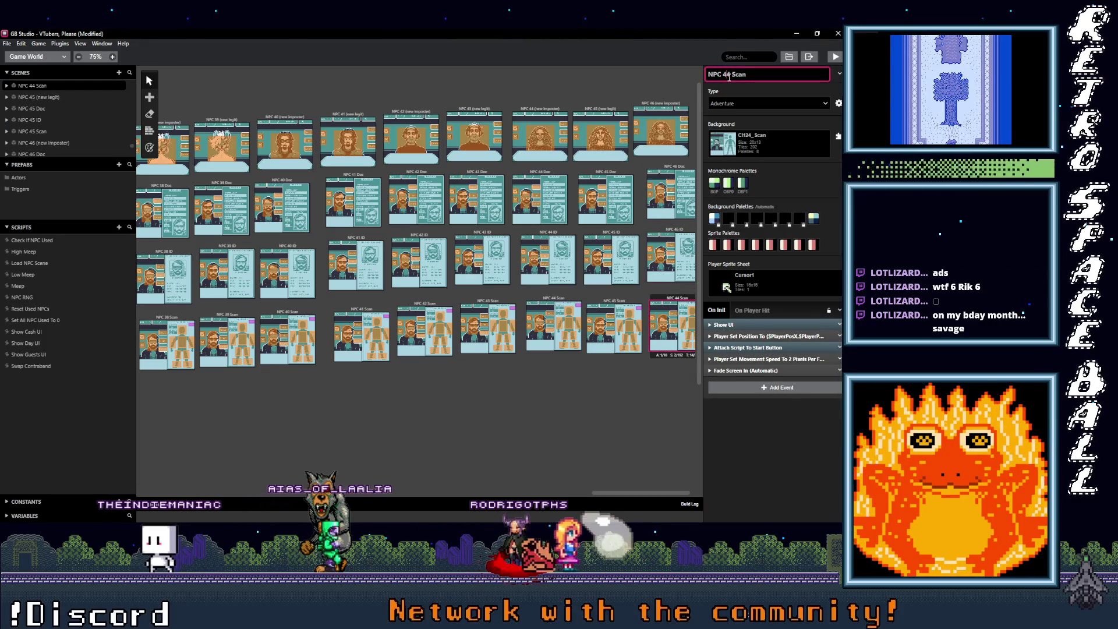
{"action": "type", "text": "6"}
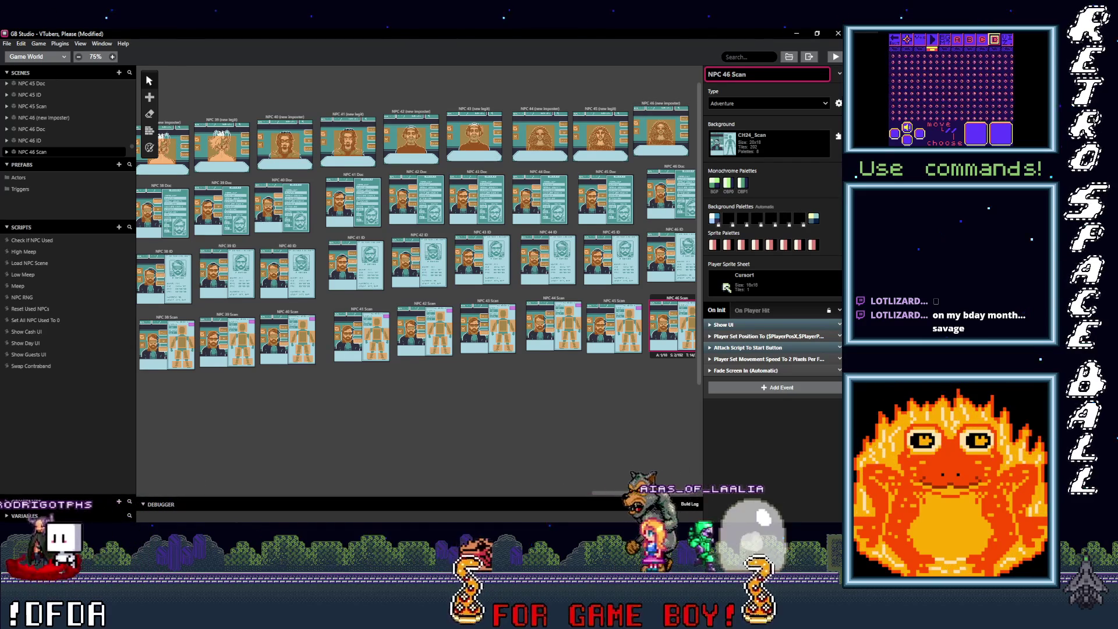
{"action": "left_click", "coordinate": [652, 105]}
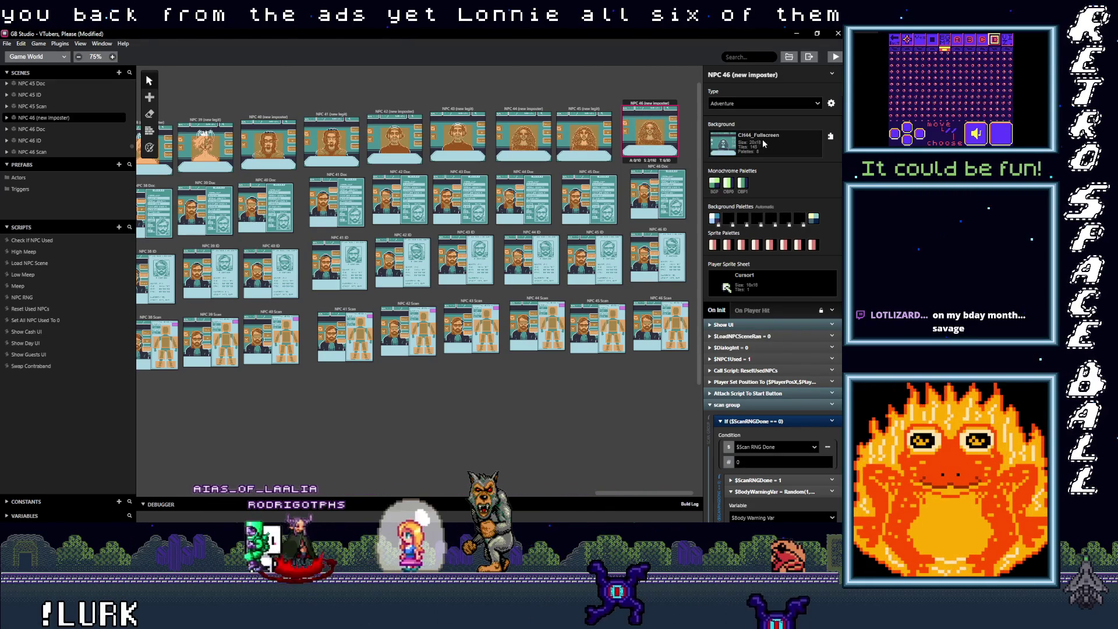
Switch the NPC 46 (new imposter) background from CH44_Fullscreen to CH46_Fullscreen.
{"action": "left_click", "coordinate": [785, 142]}
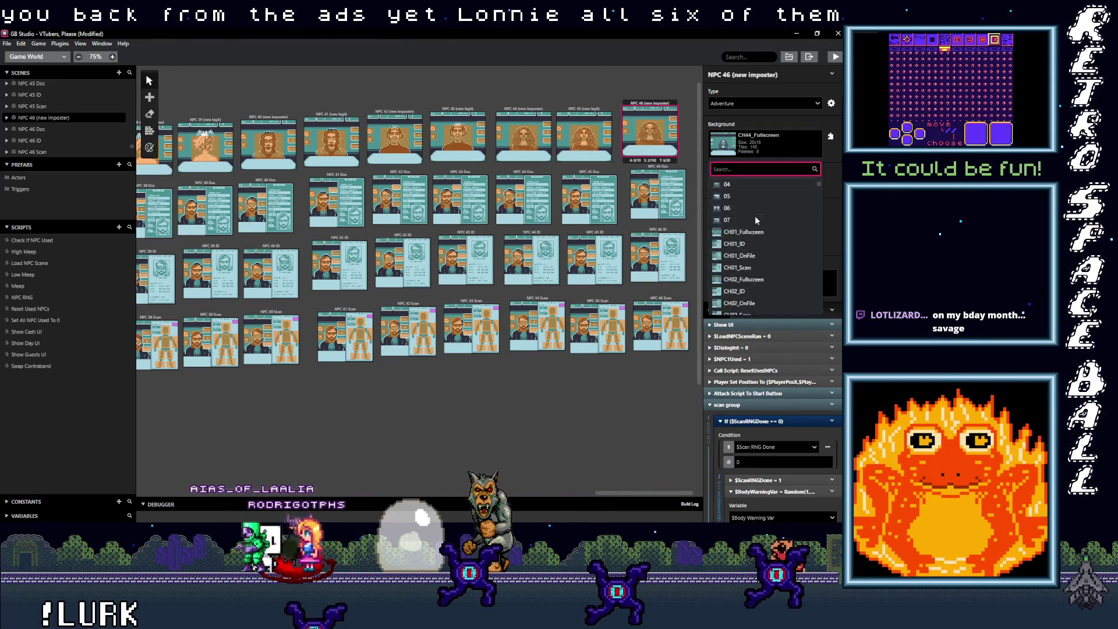
{"action": "scroll", "coordinate": [755, 239], "scroll_direction": "down", "scroll_amount": 5}
{"action": "scroll", "coordinate": [755, 239], "scroll_direction": "down", "scroll_amount": 10}
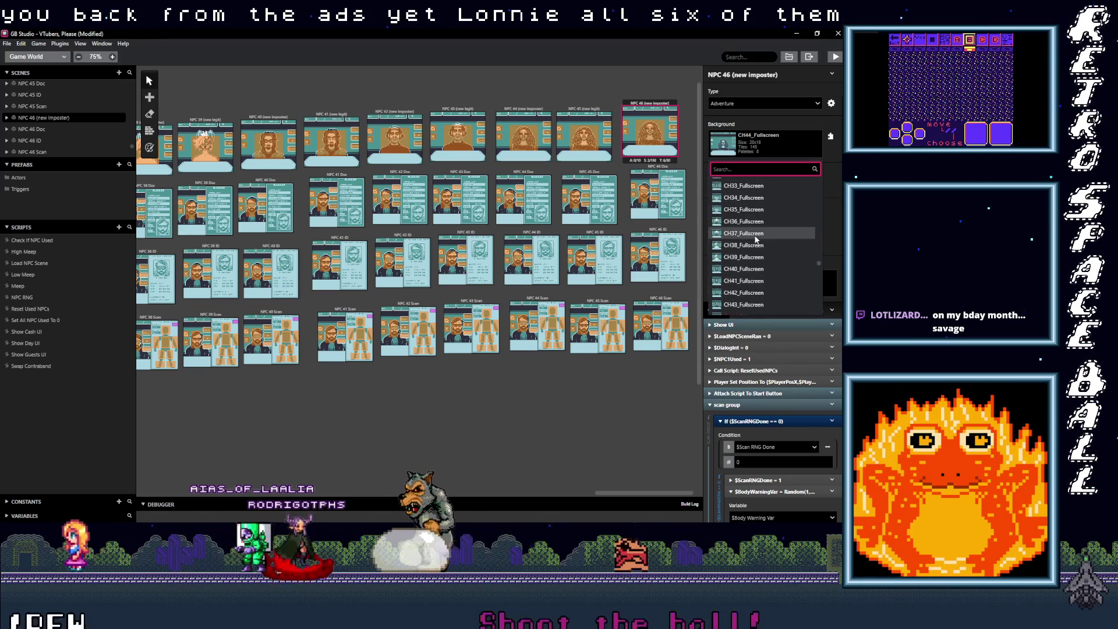
{"action": "scroll", "coordinate": [757, 245], "scroll_direction": "down", "scroll_amount": 5}
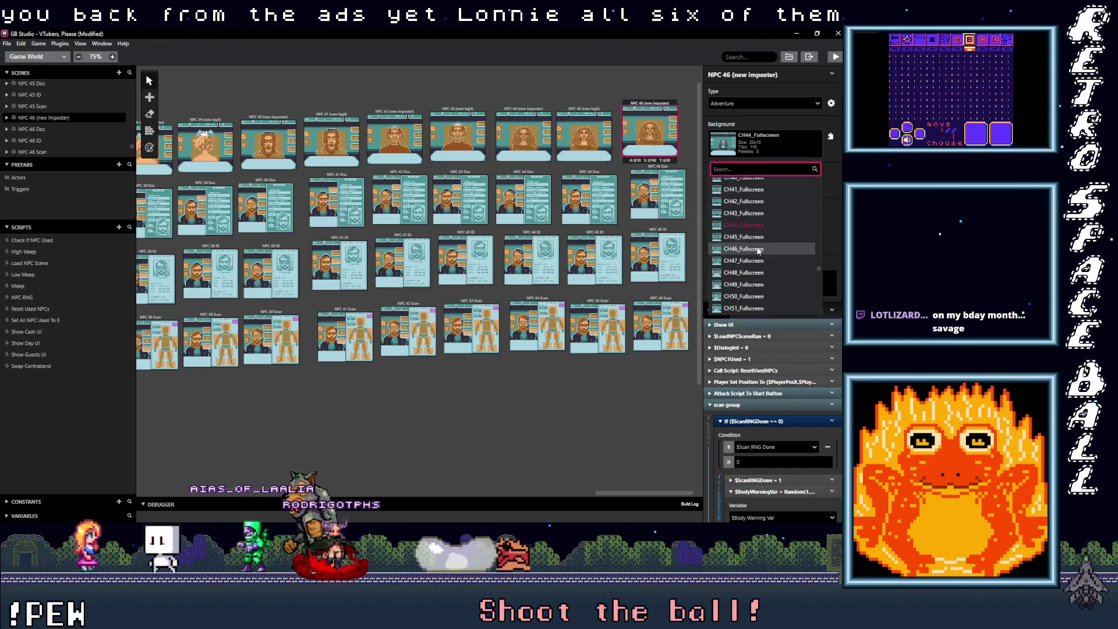
{"action": "left_click", "coordinate": [750, 248]}
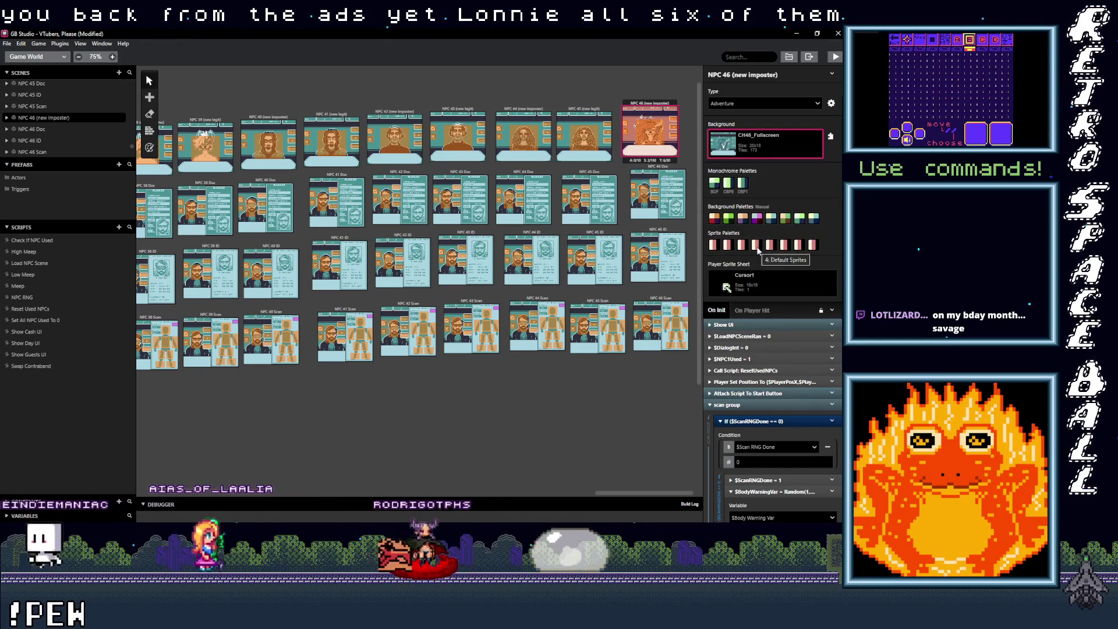
{"action": "left_click", "coordinate": [652, 129]}
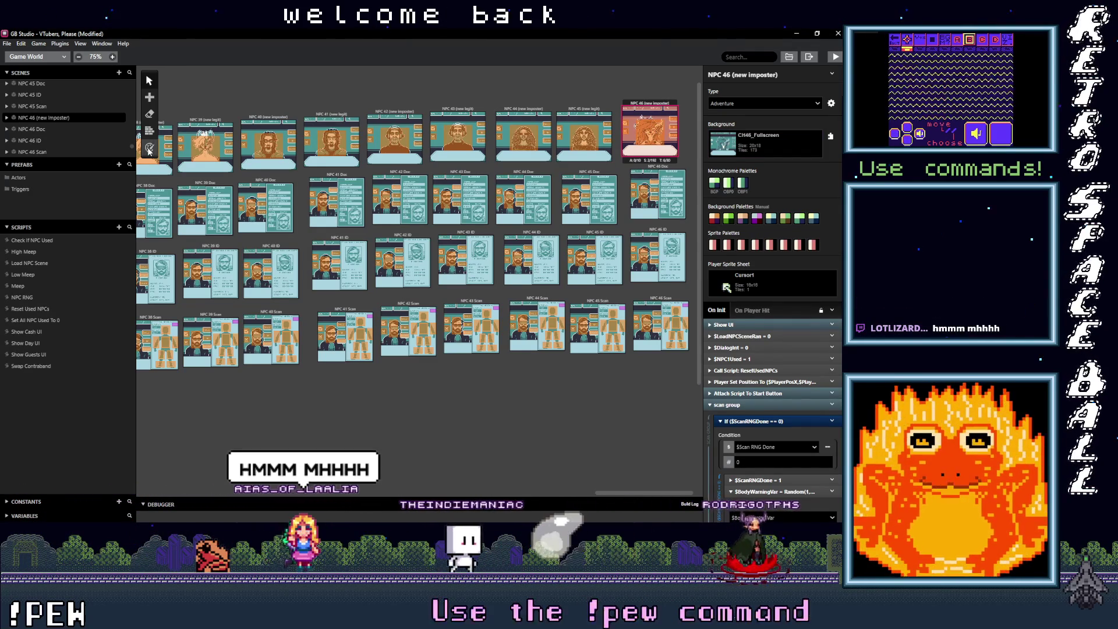
{"action": "left_click", "coordinate": [149, 148]}
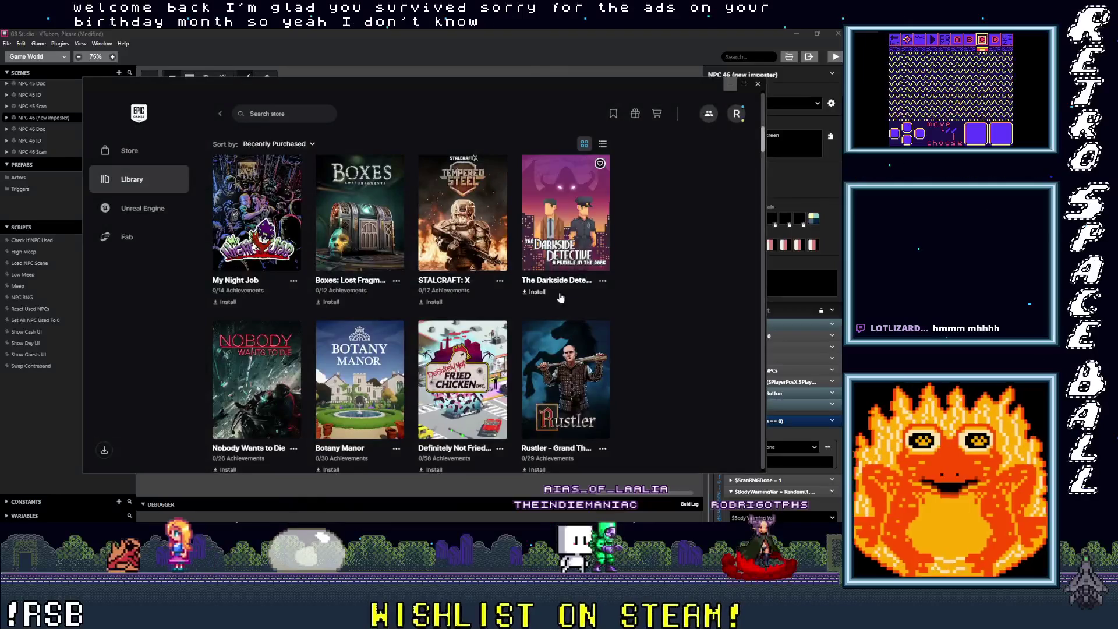
Scroll the Epic Games Launcher library of 126 games to the end and back, then dismiss it.
{"action": "scroll", "coordinate": [561, 348], "scroll_direction": "down", "scroll_amount": 15}
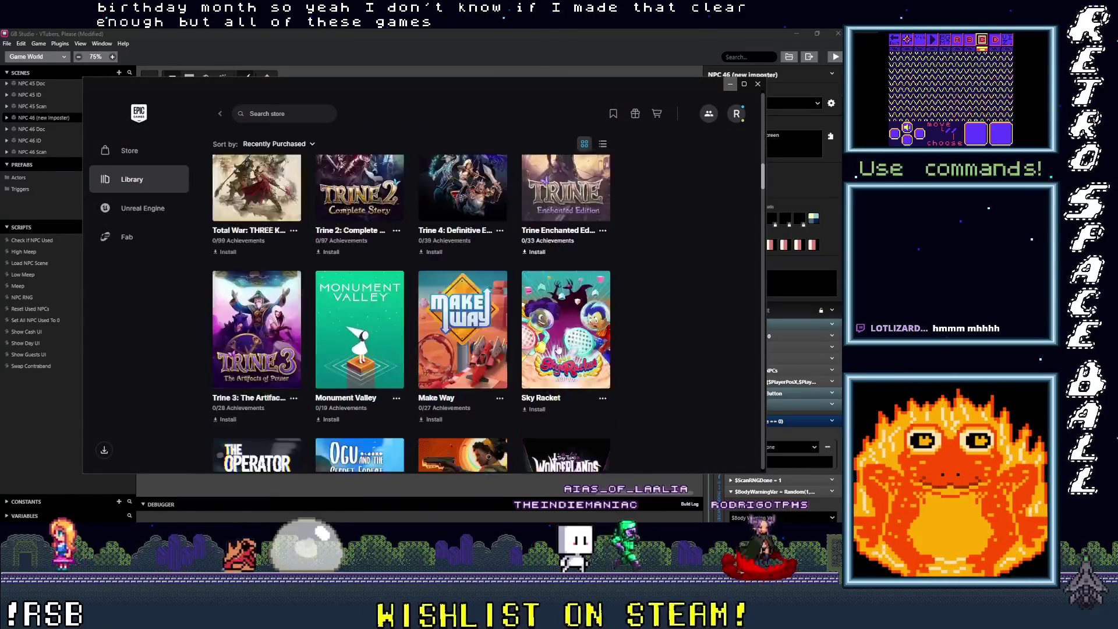
{"action": "scroll", "coordinate": [553, 347], "scroll_direction": "down", "scroll_amount": 20}
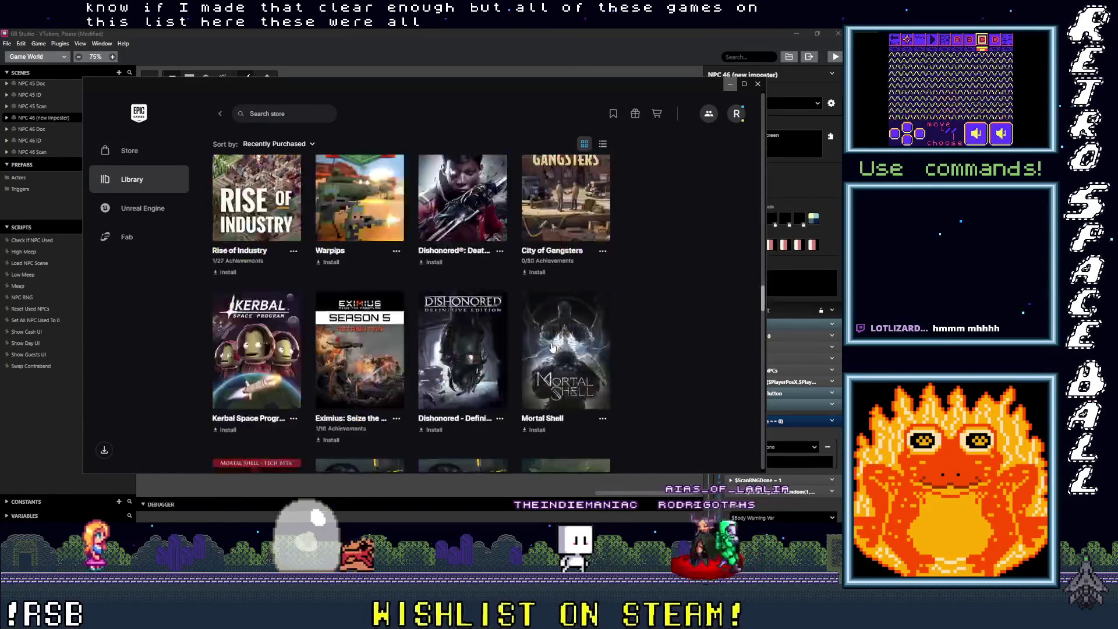
{"action": "scroll", "coordinate": [553, 348], "scroll_direction": "down", "scroll_amount": 20}
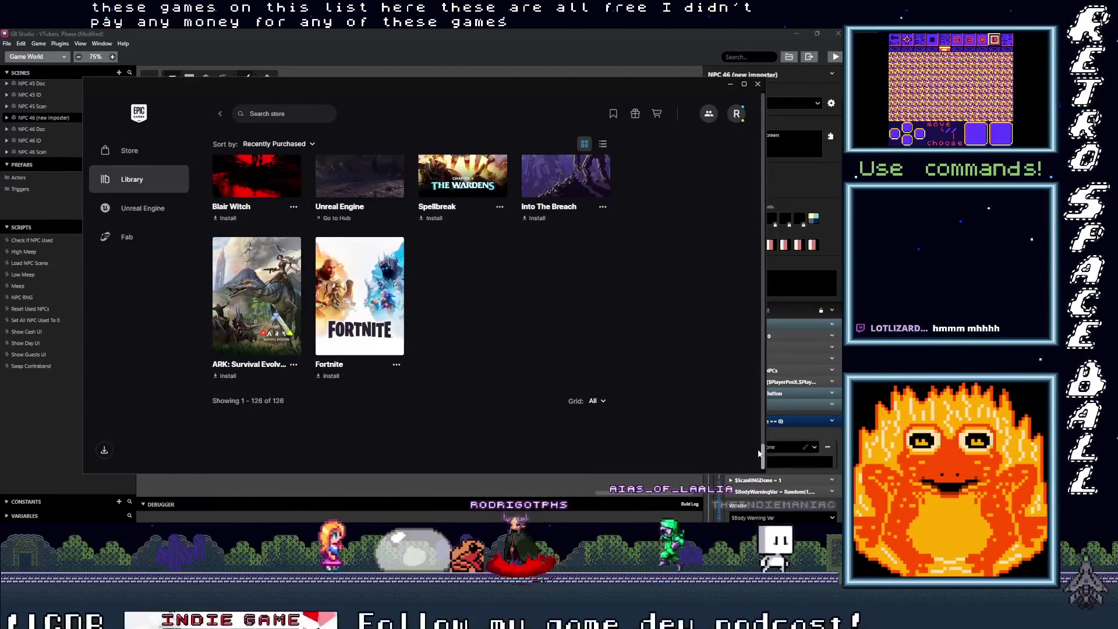
{"action": "scroll", "coordinate": [767, 446], "scroll_direction": "down", "scroll_amount": 1}
{"action": "mouse_move", "coordinate": [764, 446]}
{"action": "left_mouse_down"}
{"action": "mouse_move", "coordinate": [749, 100]}
{"action": "mouse_move", "coordinate": [722, 261]}
{"action": "mouse_move", "coordinate": [734, 472]}
{"action": "mouse_move", "coordinate": [735, 103]}
{"action": "left_mouse_up"}
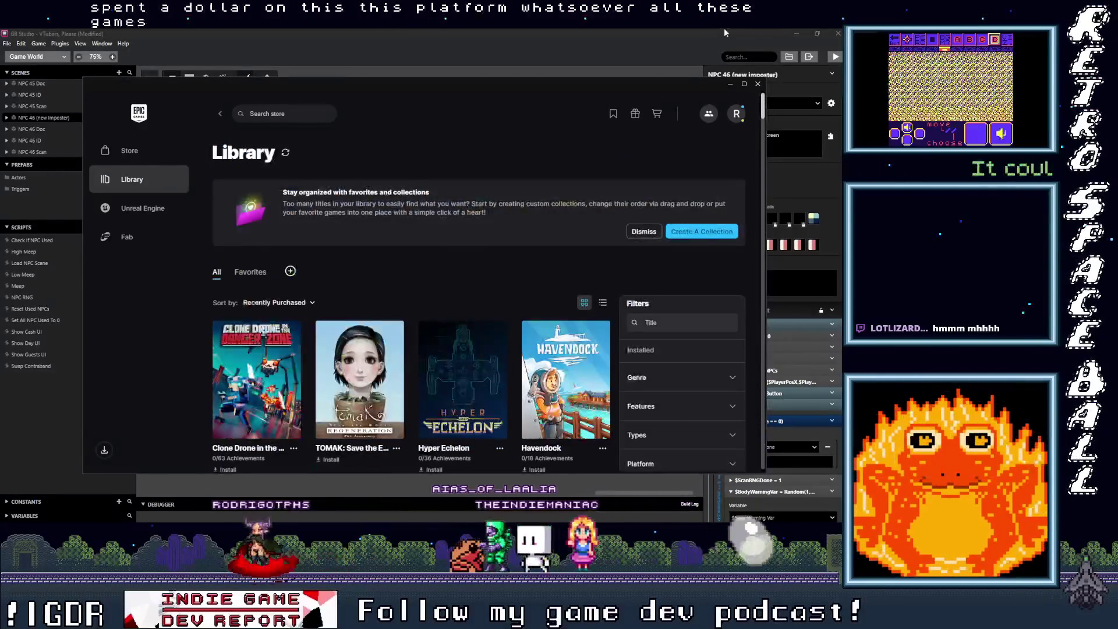
{"action": "left_click", "coordinate": [730, 86]}
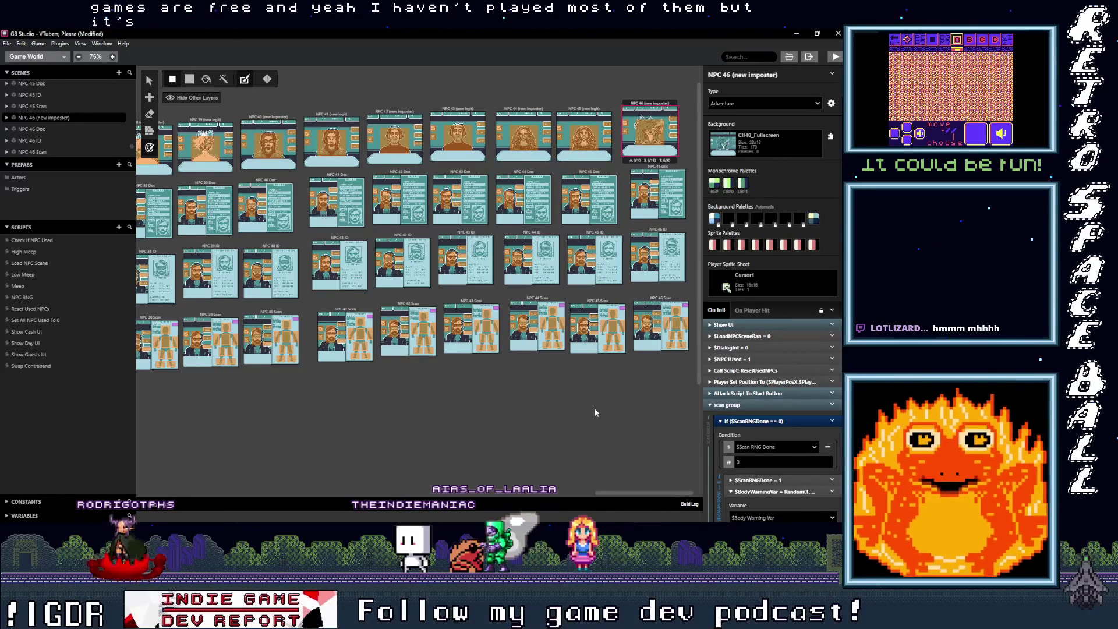
{"action": "scroll", "coordinate": [607, 389], "scroll_direction": "up", "scroll_amount": 1}
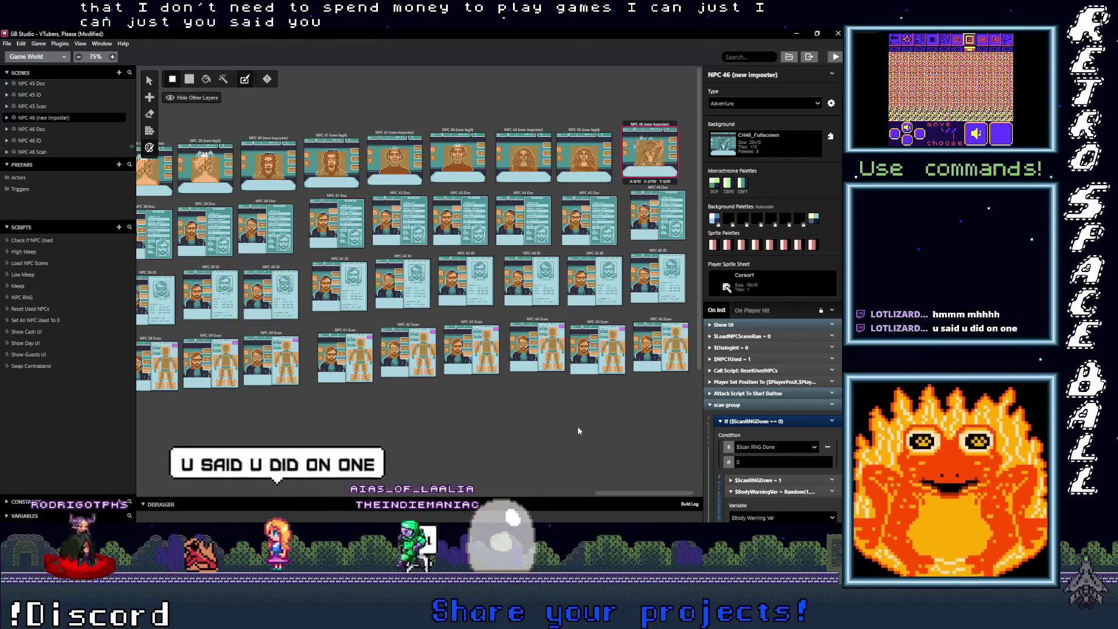
{"action": "key", "text": "alt+Tab"}
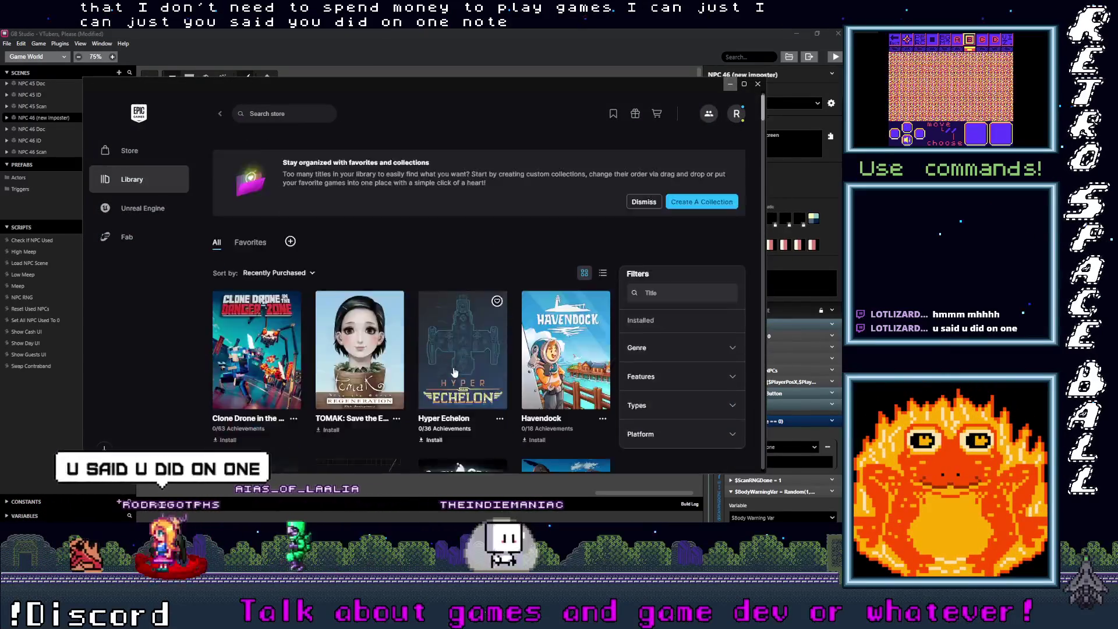
Scroll the Epic library down to its last titles, ARK and Fortnite, then return to GB Studio.
{"action": "scroll", "coordinate": [455, 372], "scroll_direction": "down", "scroll_amount": 15}
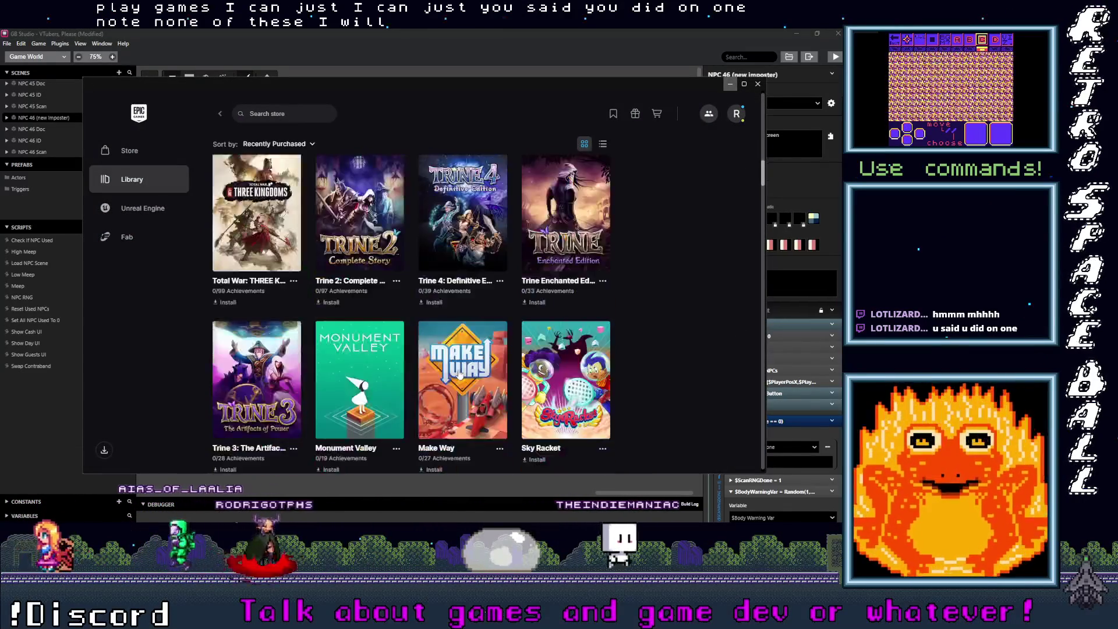
{"action": "scroll", "coordinate": [459, 373], "scroll_direction": "down", "scroll_amount": 20}
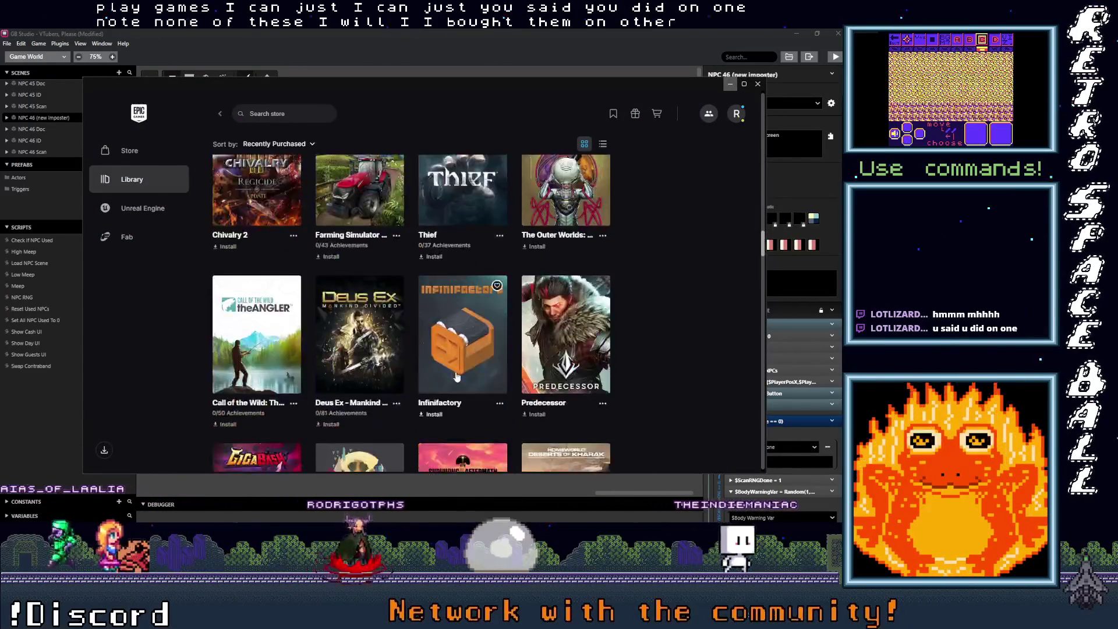
{"action": "scroll", "coordinate": [456, 377], "scroll_direction": "down", "scroll_amount": 20}
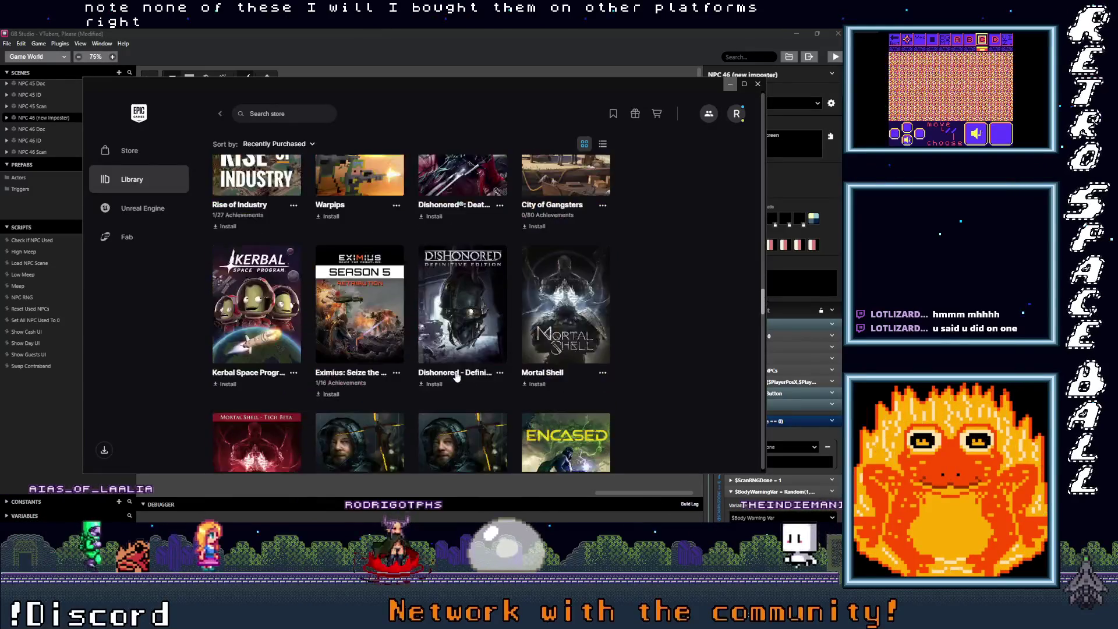
{"action": "scroll", "coordinate": [456, 377], "scroll_direction": "down", "scroll_amount": 4}
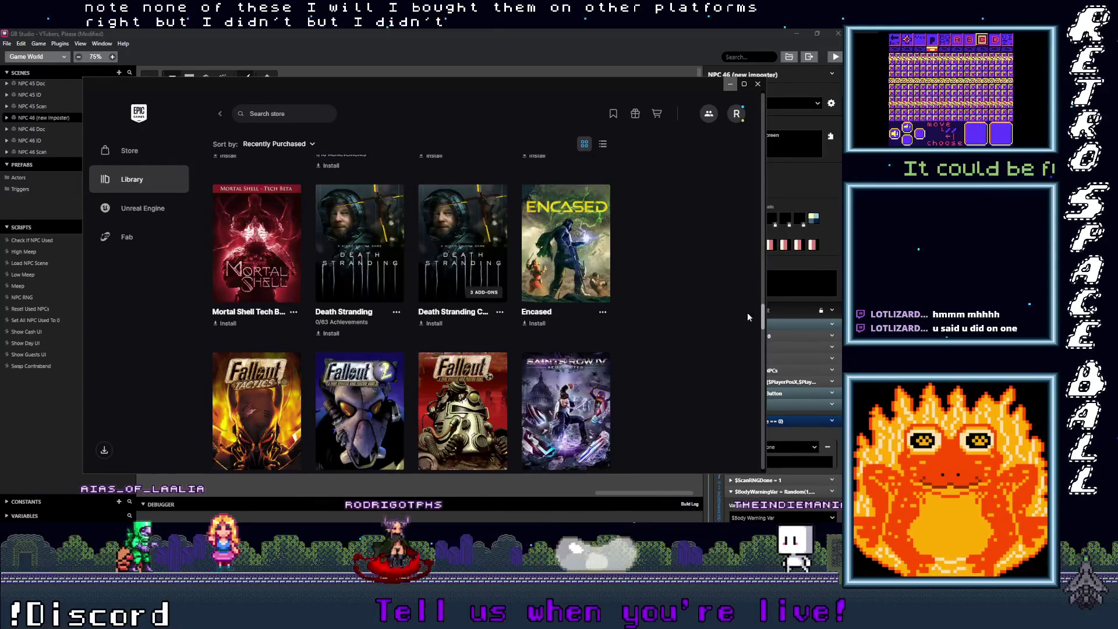
{"action": "scroll", "coordinate": [741, 302], "scroll_direction": "up", "scroll_amount": 15}
{"action": "scroll", "coordinate": [742, 279], "scroll_direction": "down", "scroll_amount": 15}
{"action": "scroll", "coordinate": [737, 331], "scroll_direction": "down", "scroll_amount": 12}
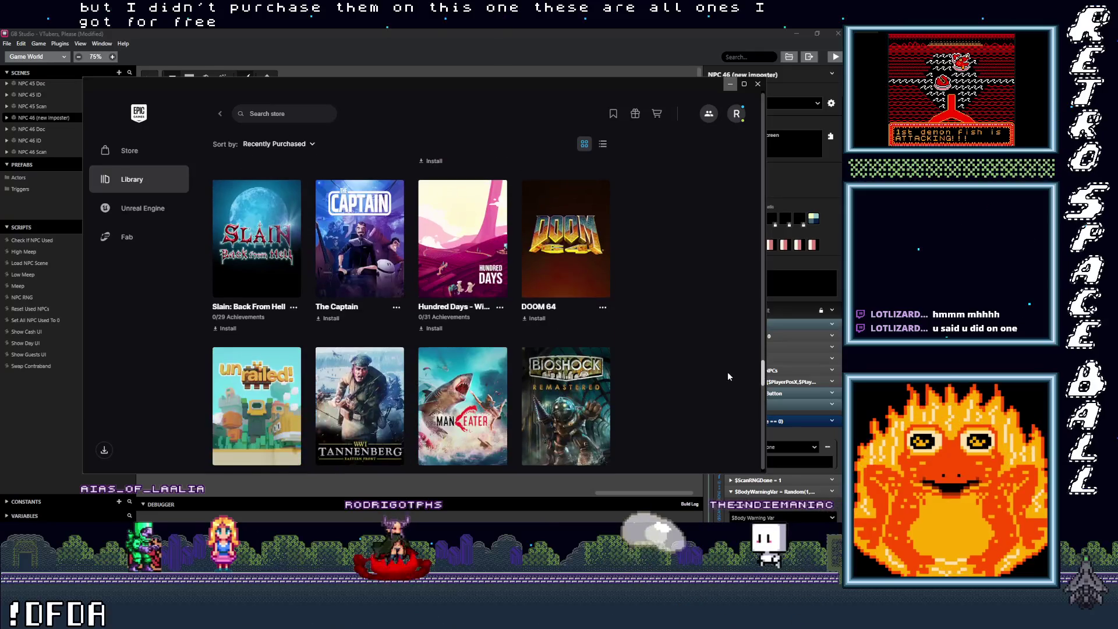
{"action": "scroll", "coordinate": [728, 376], "scroll_direction": "down", "scroll_amount": 5}
{"action": "scroll", "coordinate": [725, 392], "scroll_direction": "up", "scroll_amount": 3}
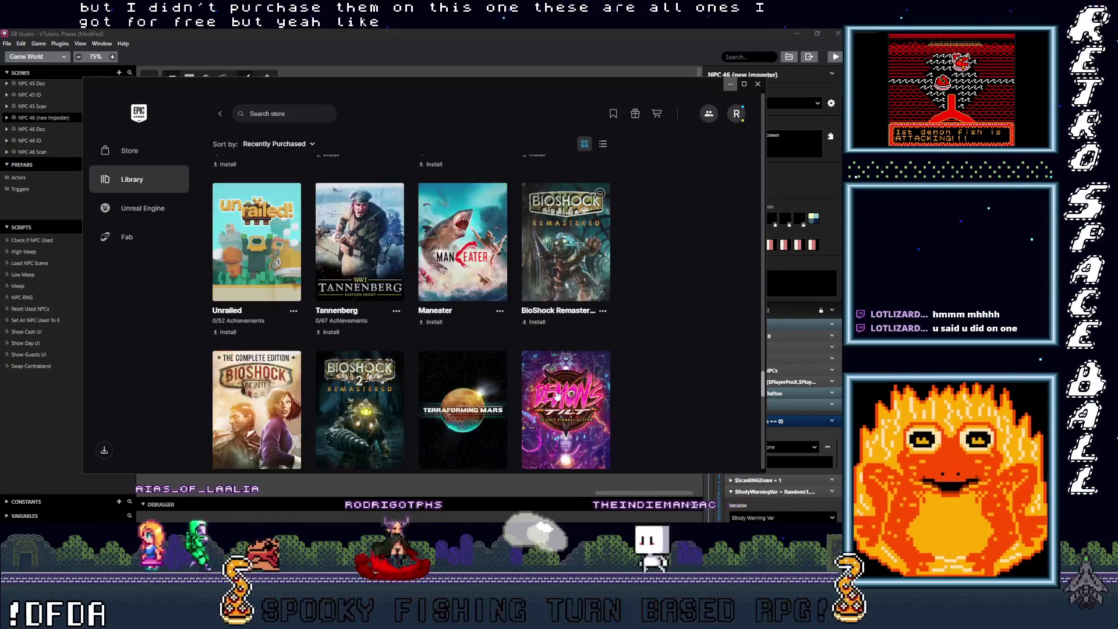
{"action": "scroll", "coordinate": [562, 378], "scroll_direction": "down", "scroll_amount": 1}
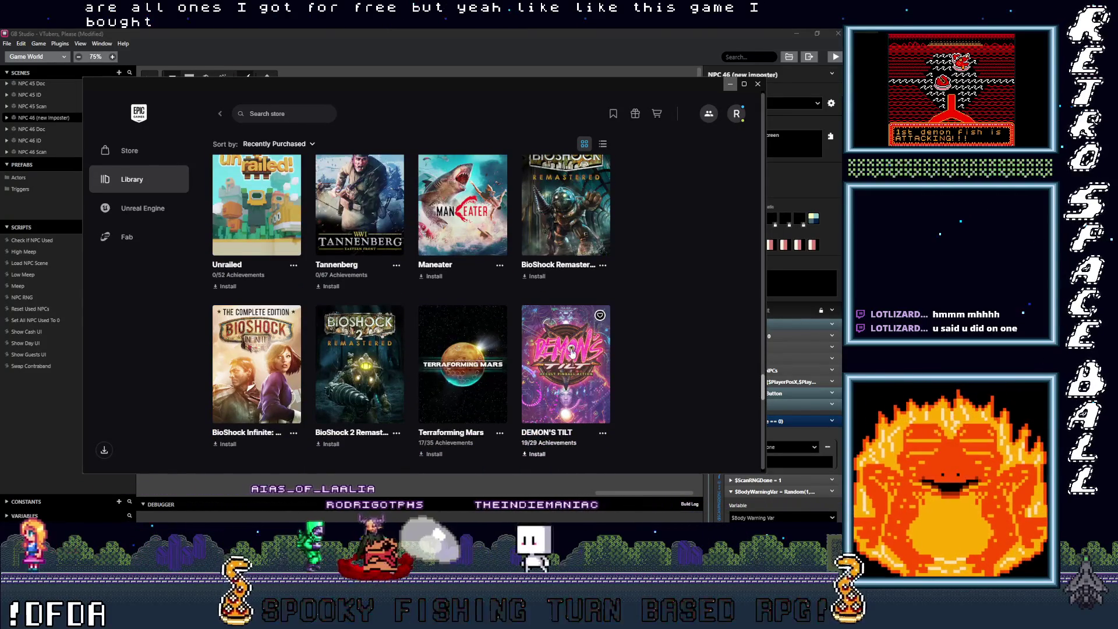
{"action": "scroll", "coordinate": [564, 366], "scroll_direction": "down", "scroll_amount": 2}
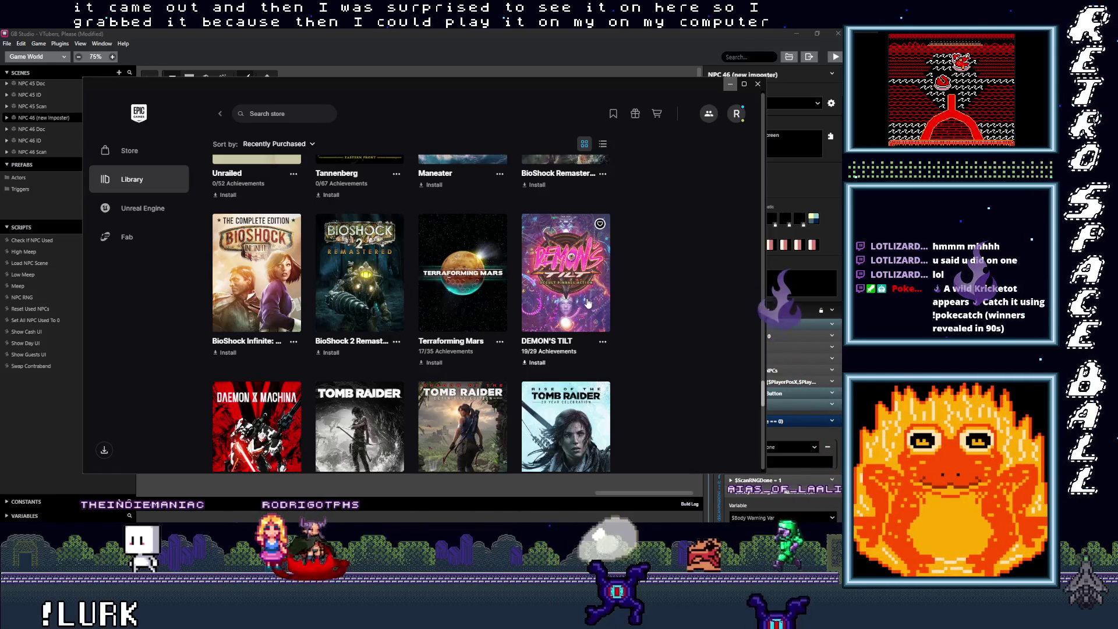
{"action": "scroll", "coordinate": [586, 302], "scroll_direction": "down", "scroll_amount": 2}
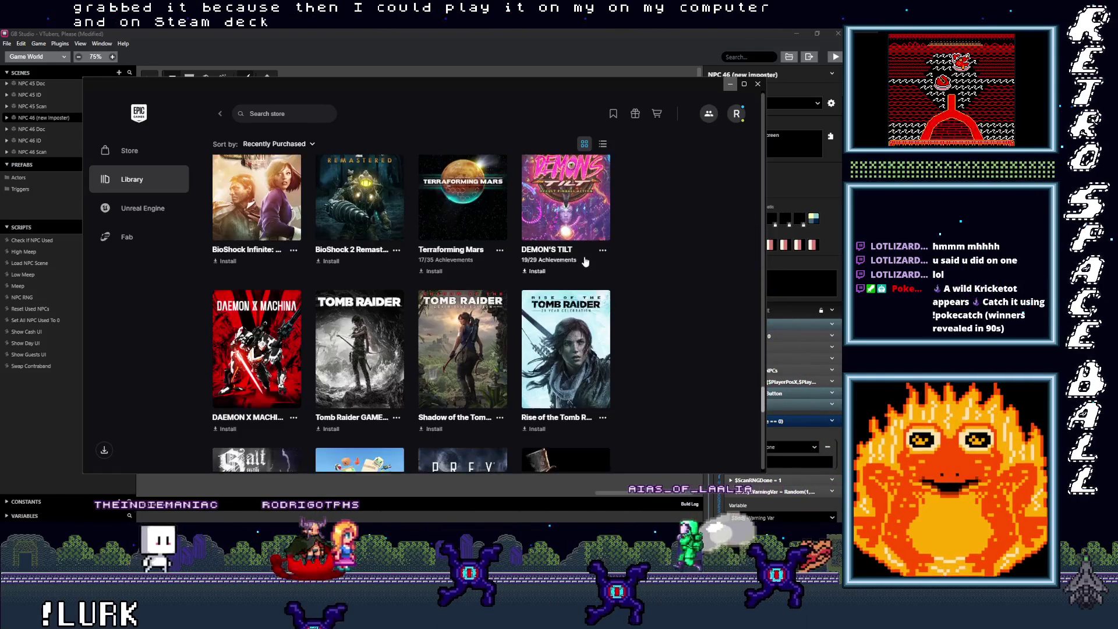
{"action": "scroll", "coordinate": [584, 251], "scroll_direction": "down", "scroll_amount": 2}
{"action": "scroll", "coordinate": [576, 256], "scroll_direction": "up", "scroll_amount": 4}
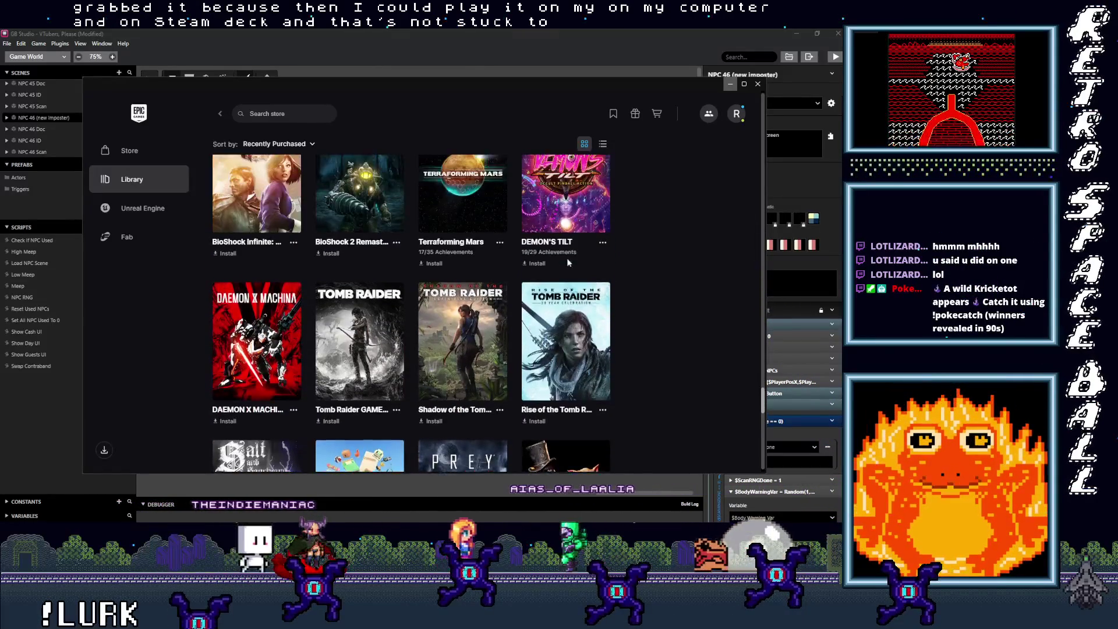
{"action": "scroll", "coordinate": [568, 264], "scroll_direction": "up", "scroll_amount": 1}
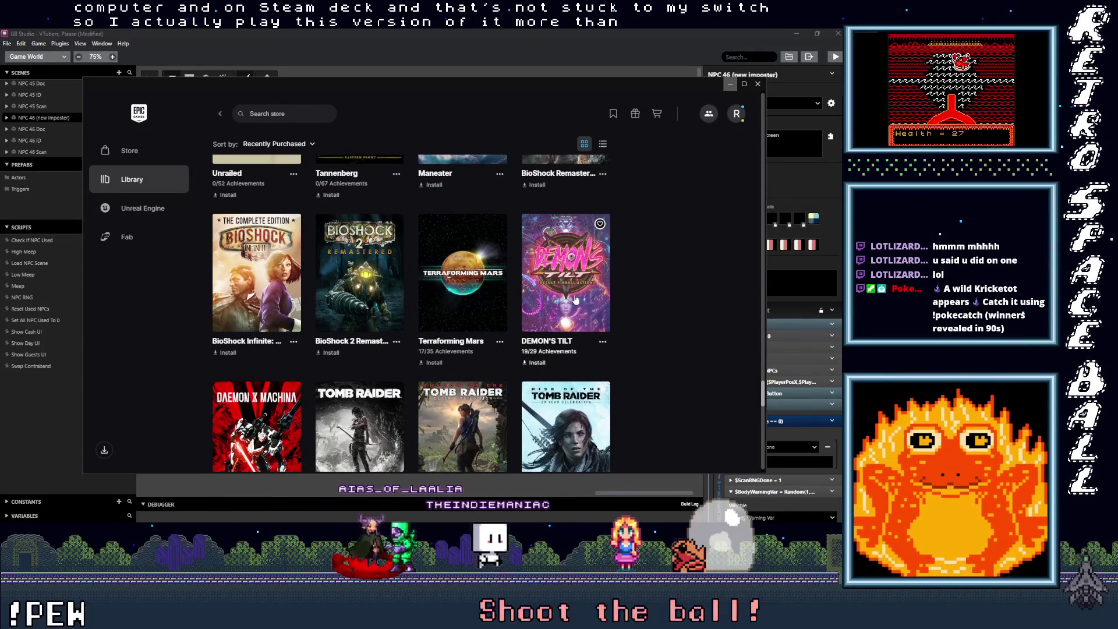
{"action": "scroll", "coordinate": [575, 299], "scroll_direction": "down", "scroll_amount": 15}
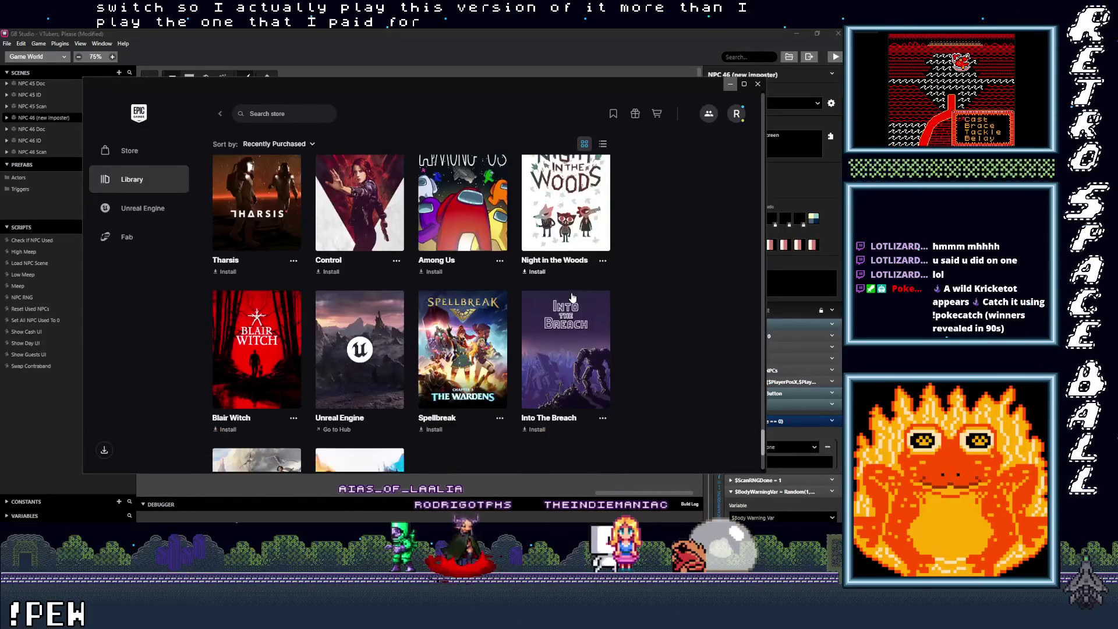
{"action": "scroll", "coordinate": [264, 278], "scroll_direction": "up", "scroll_amount": 2}
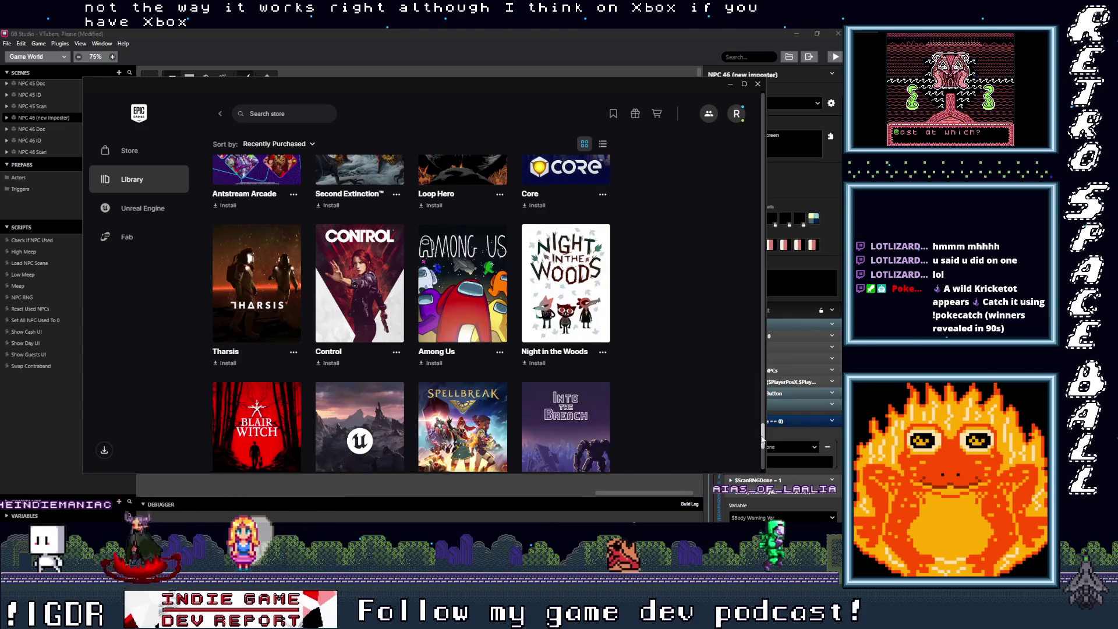
{"action": "scroll", "coordinate": [766, 458], "scroll_direction": "down", "scroll_amount": 5}
{"action": "mouse_move", "coordinate": [766, 458]}
{"action": "left_mouse_down"}
{"action": "mouse_move", "coordinate": [764, 112]}
{"action": "mouse_move", "coordinate": [757, 137]}
{"action": "mouse_move", "coordinate": [752, 105]}
{"action": "mouse_move", "coordinate": [715, 438]}
{"action": "left_mouse_up"}
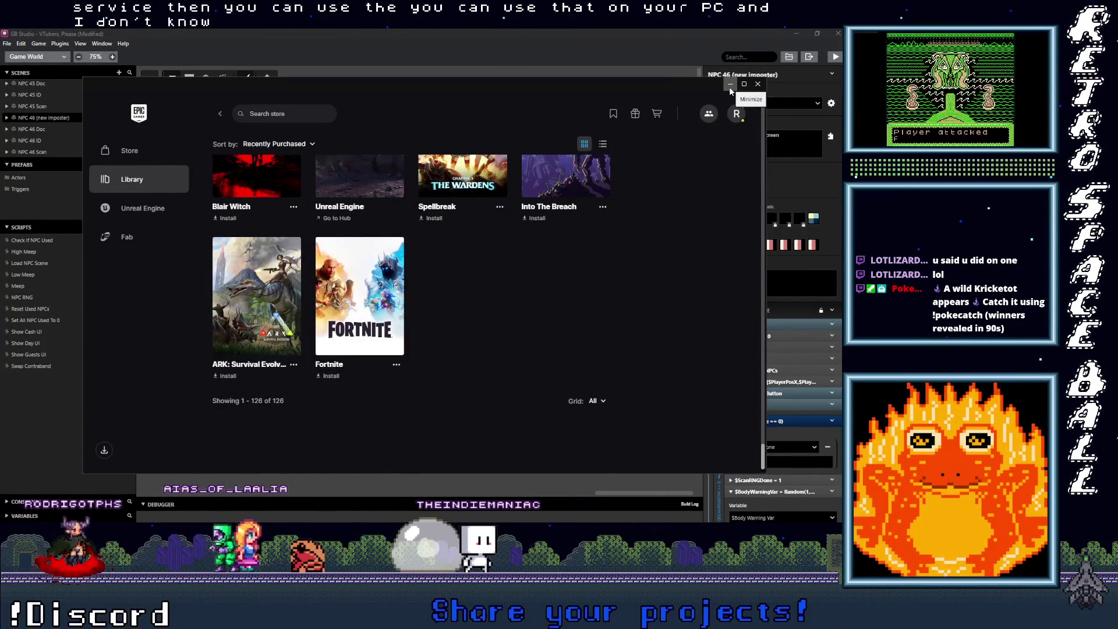
{"action": "left_click", "coordinate": [758, 83]}
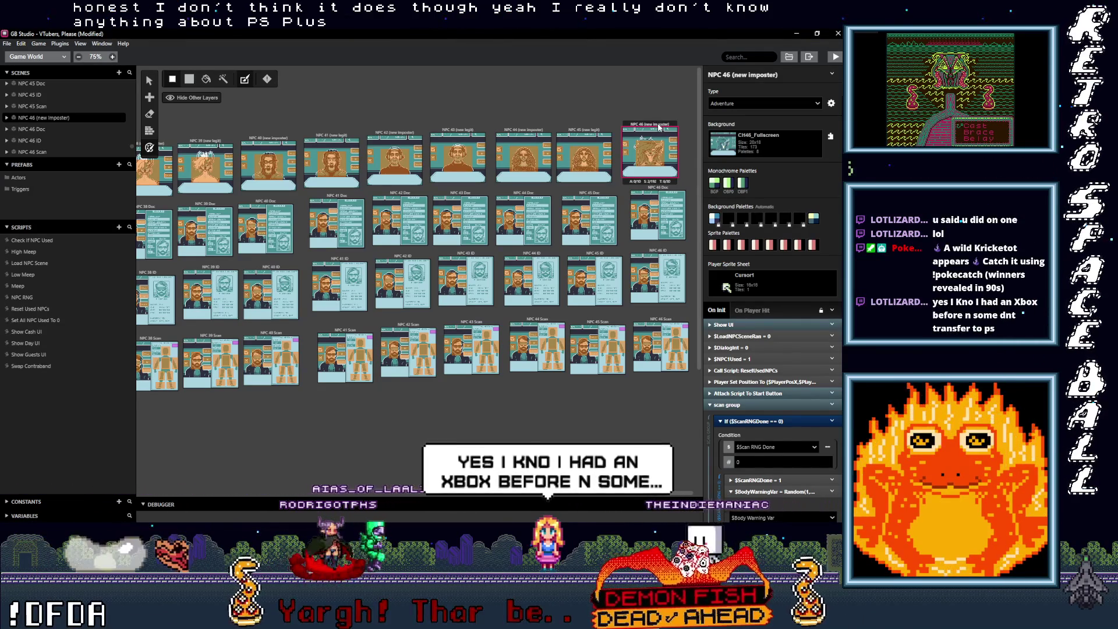
Paste copies of the NPC 45 (new legit) and NPC 45 Doc scenes into the world.
{"action": "left_click", "coordinate": [595, 131]}
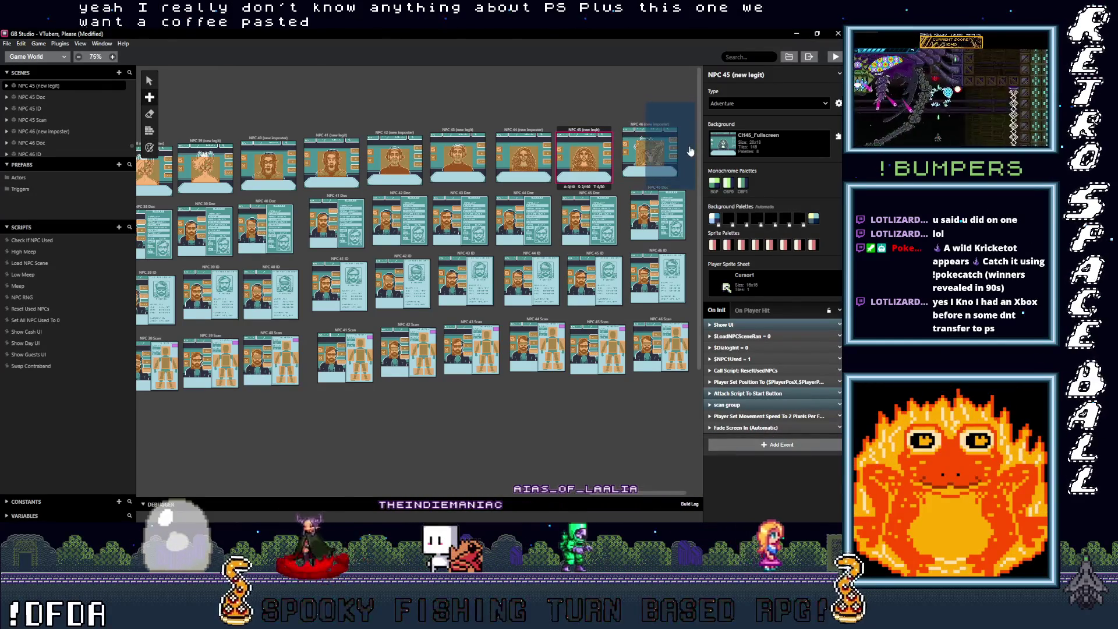
{"action": "key", "text": "ctrl+v"}
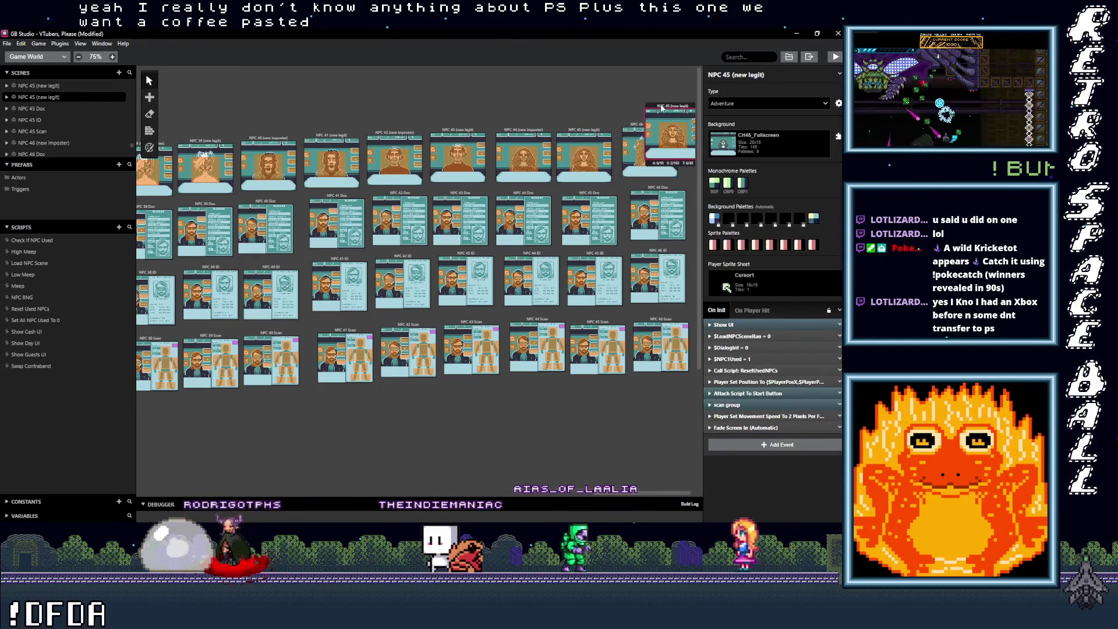
{"action": "left_click_drag", "start_coordinate": [645, 494], "coordinate": [734, 484]}
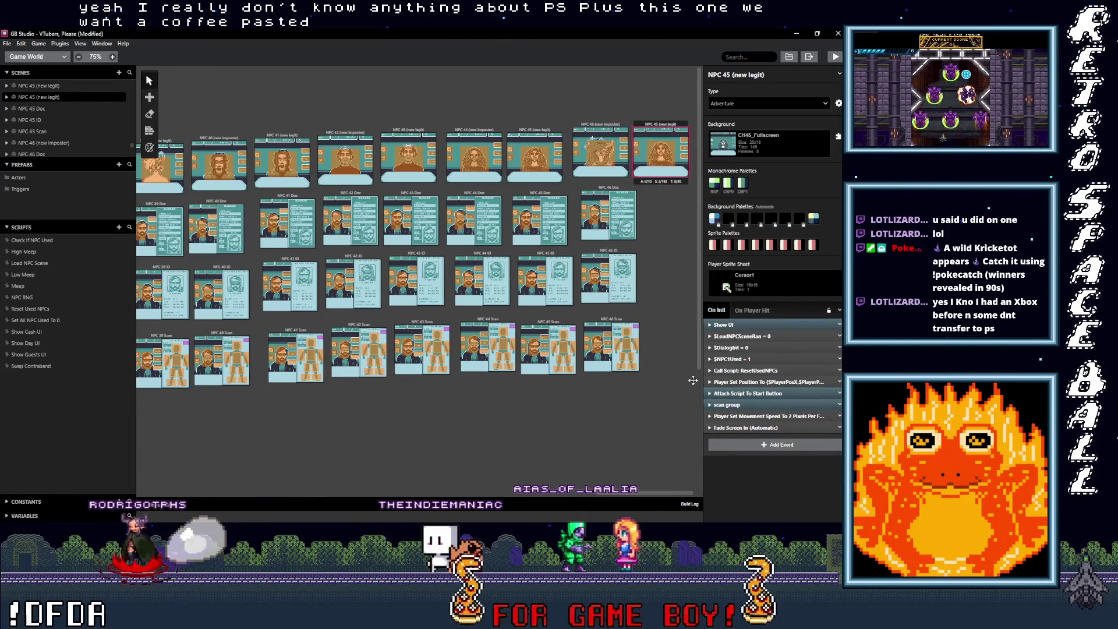
{"action": "left_click", "coordinate": [547, 196]}
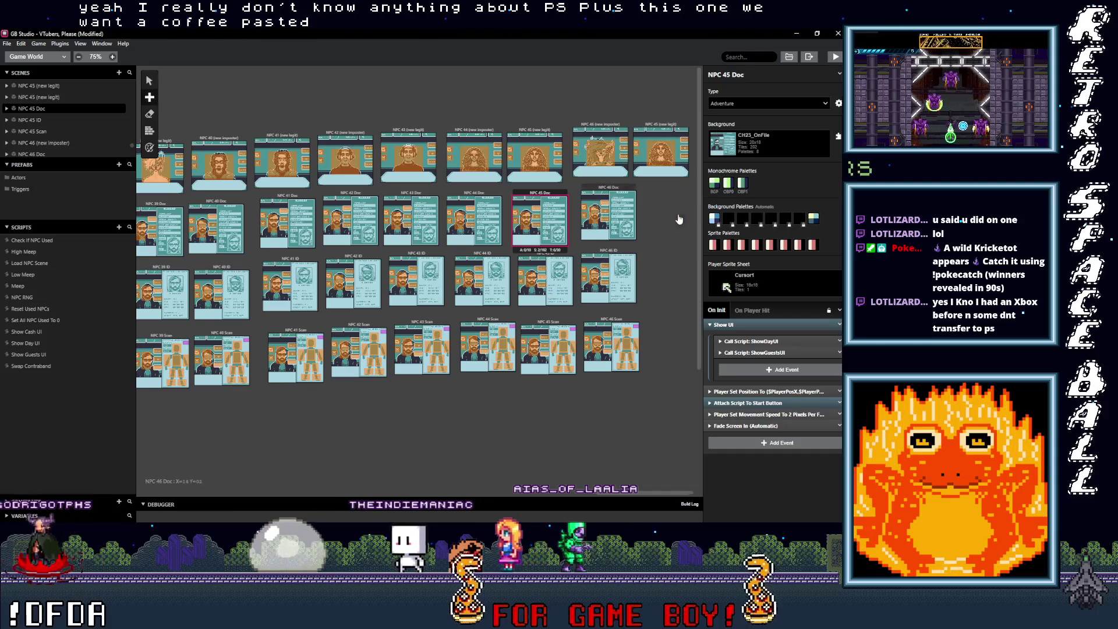
{"action": "key", "text": "ctrl+v"}
{"action": "left_click", "coordinate": [543, 258]}
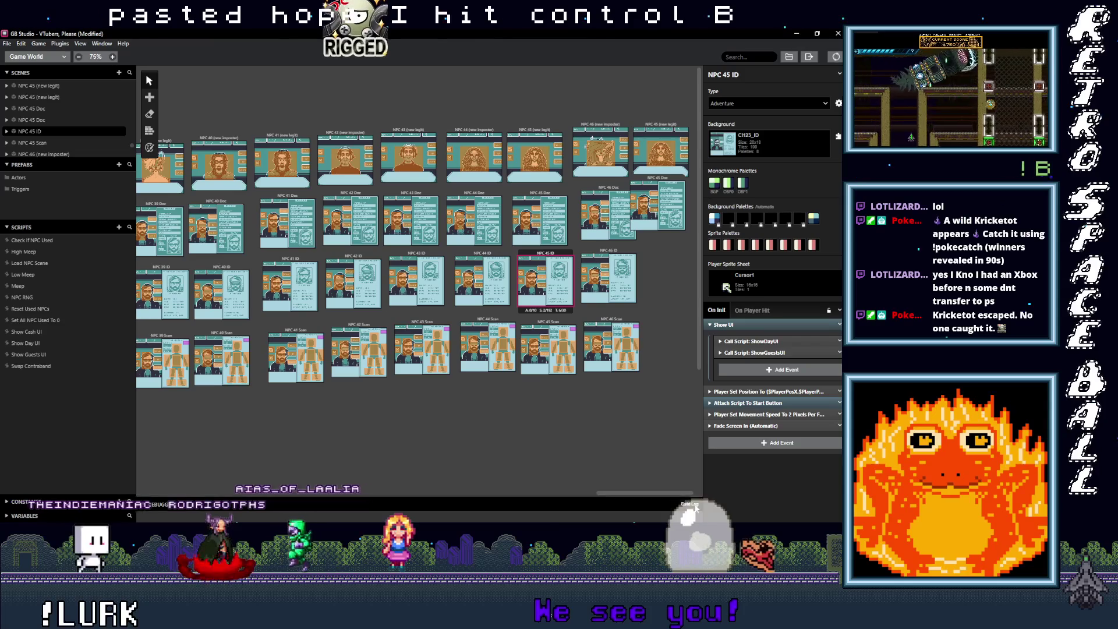
Cancel the accidentally started build and shrink the Debugger log panel.
{"action": "key", "text": "ctrl+b"}
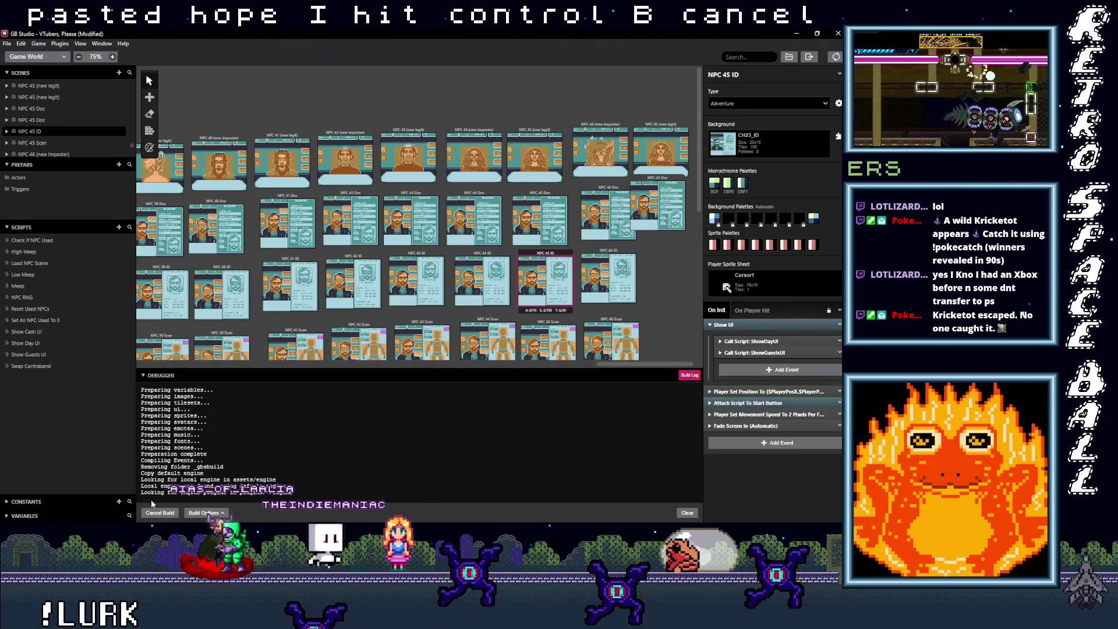
{"action": "left_click", "coordinate": [156, 512]}
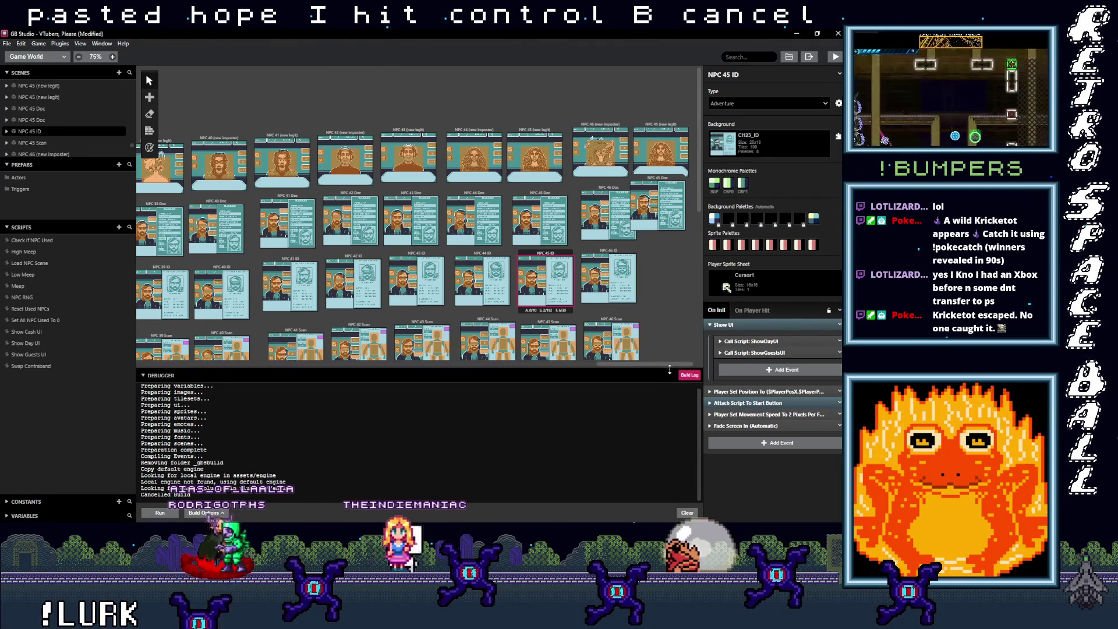
{"action": "left_click_drag", "start_coordinate": [670, 369], "coordinate": [657, 470]}
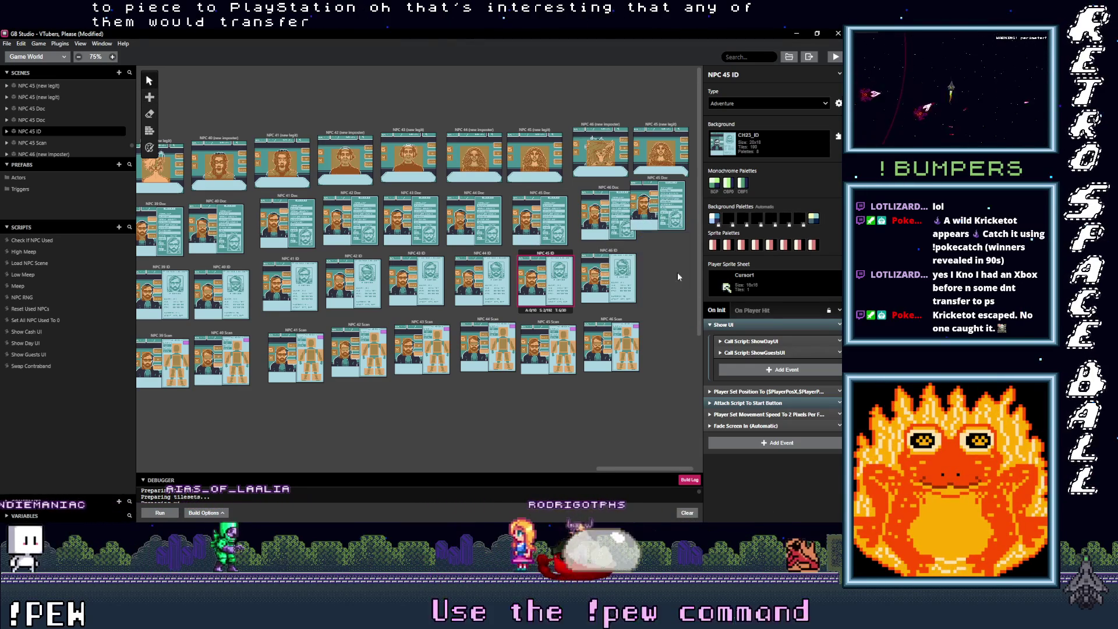
Paste copies of the NPC 45 ID and NPC 45 Scan scenes and line up the copies.
{"action": "key", "text": "ctrl+v"}
{"action": "left_click", "coordinate": [547, 322]}
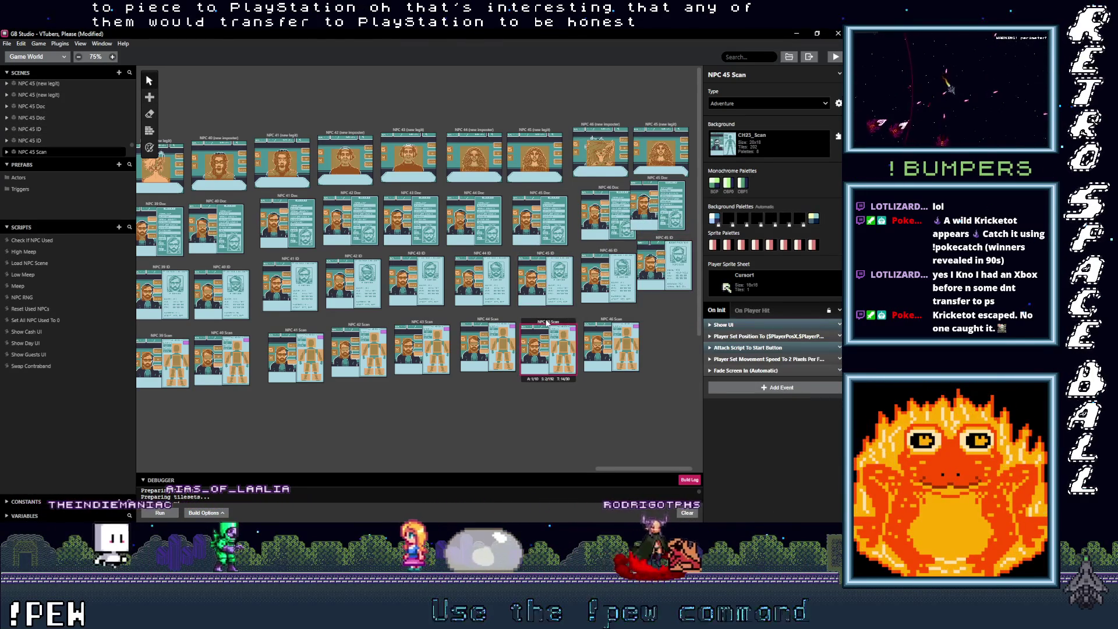
{"action": "key", "text": "s"}
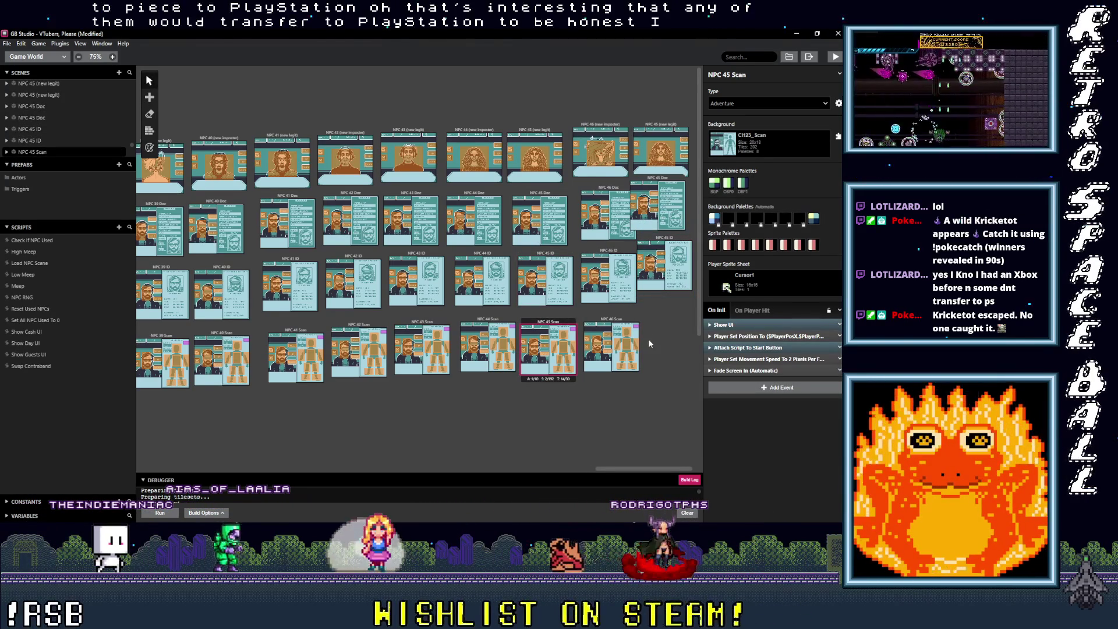
{"action": "key", "text": "ctrl+v"}
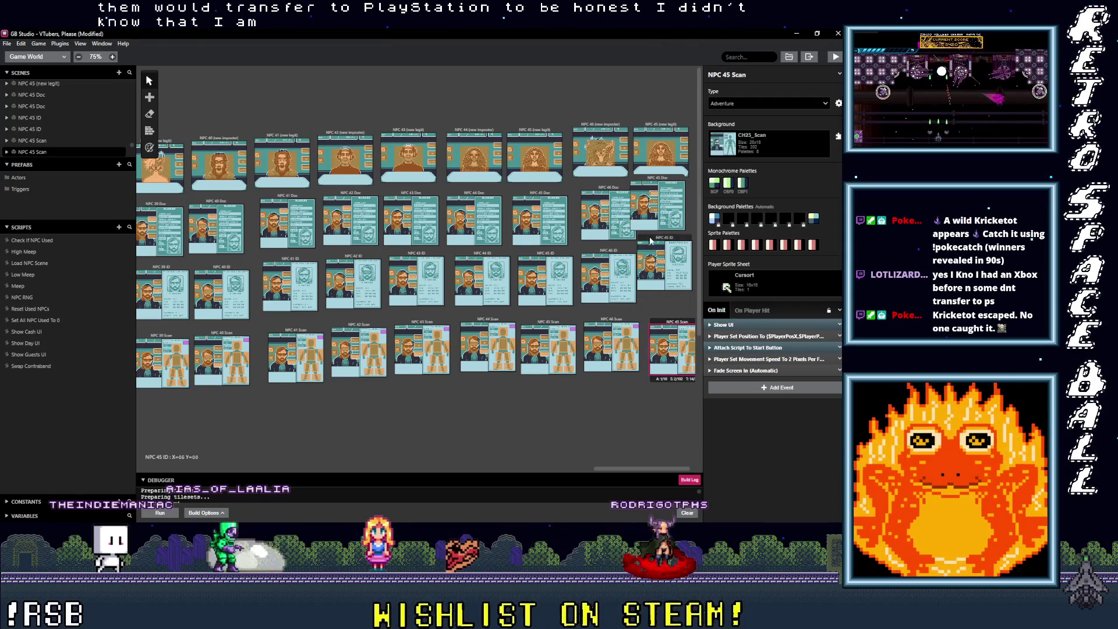
{"action": "left_click_drag", "start_coordinate": [651, 245], "coordinate": [665, 252]}
{"action": "left_click_drag", "start_coordinate": [647, 182], "coordinate": [663, 189]}
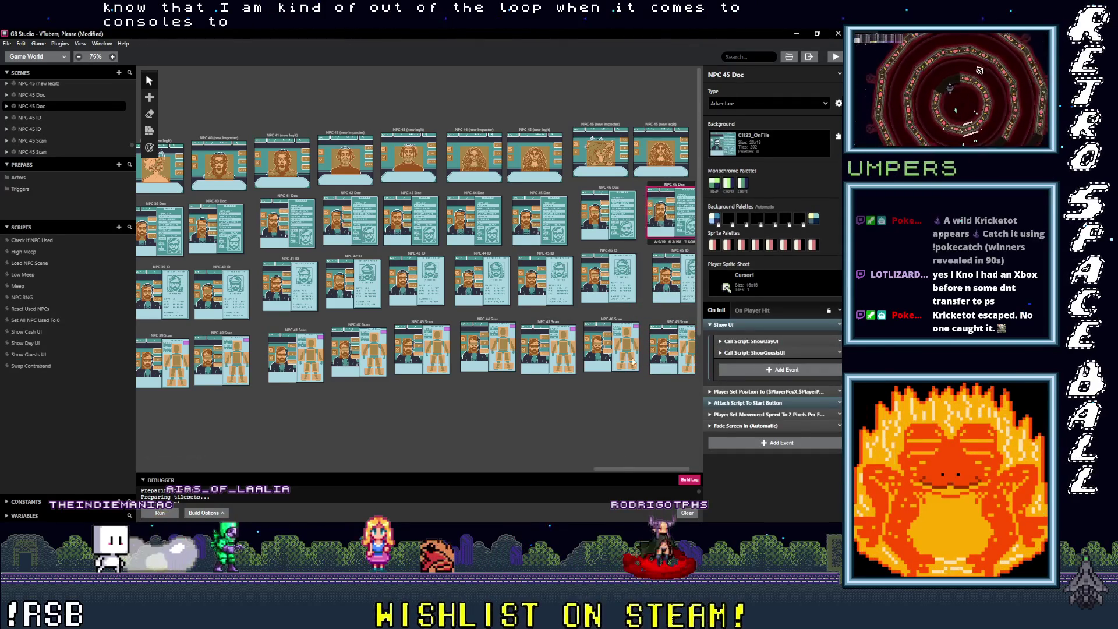
{"action": "left_click_drag", "start_coordinate": [621, 470], "coordinate": [667, 466]}
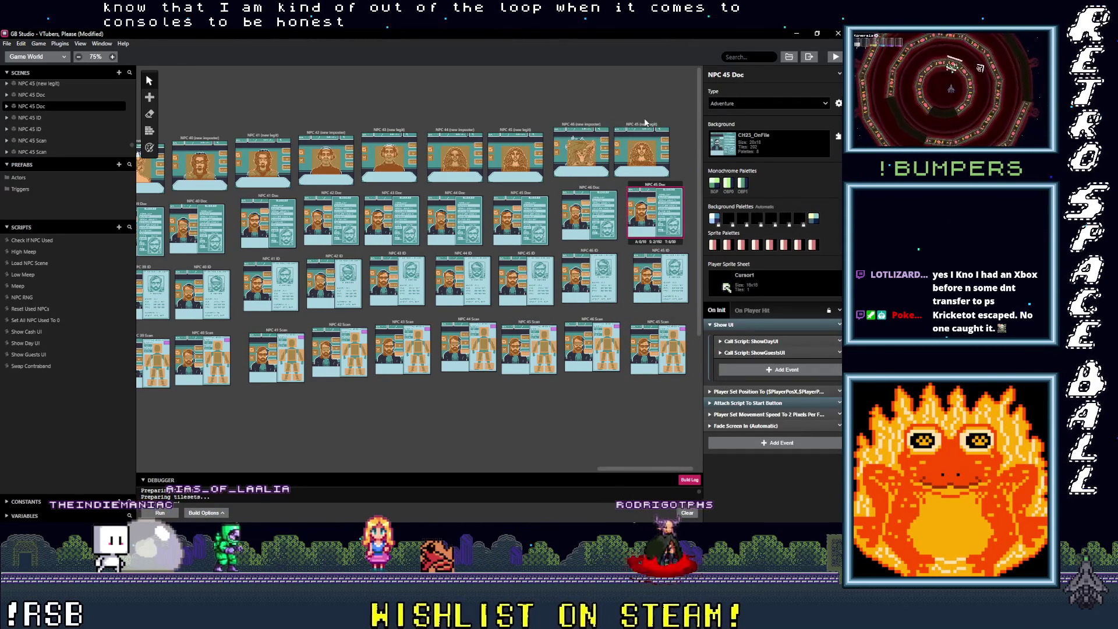
{"action": "left_click_drag", "start_coordinate": [648, 120], "coordinate": [665, 118]}
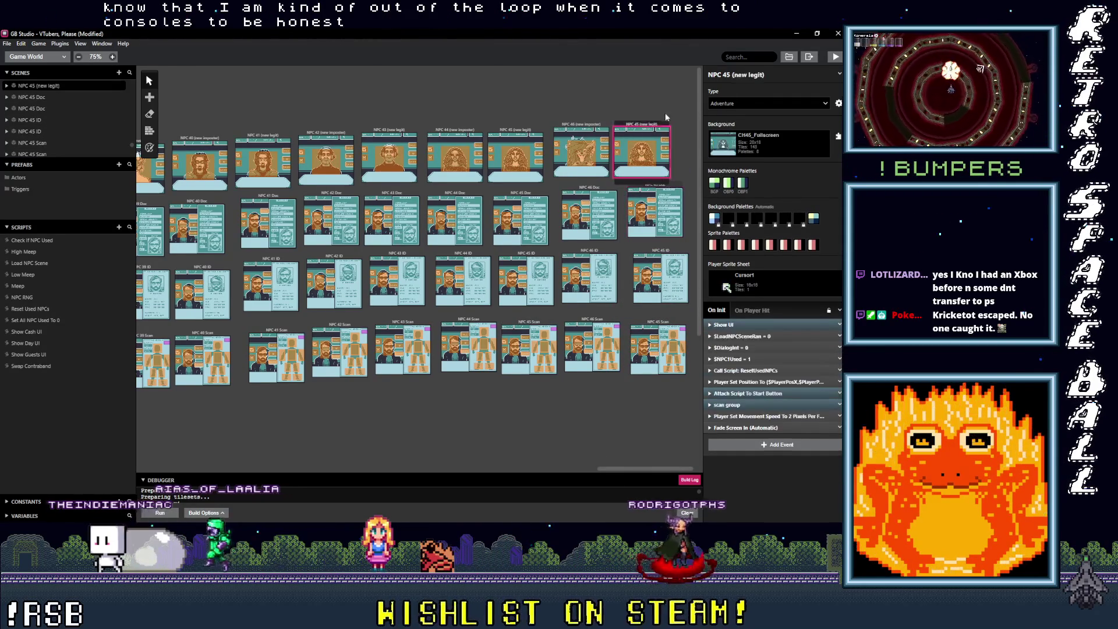
Renumber the copied scenes to NPC 47 (new legit), NPC 47 Doc, NPC 47 ID and NPC 47 Scan.
{"action": "double_click", "coordinate": [727, 74]}
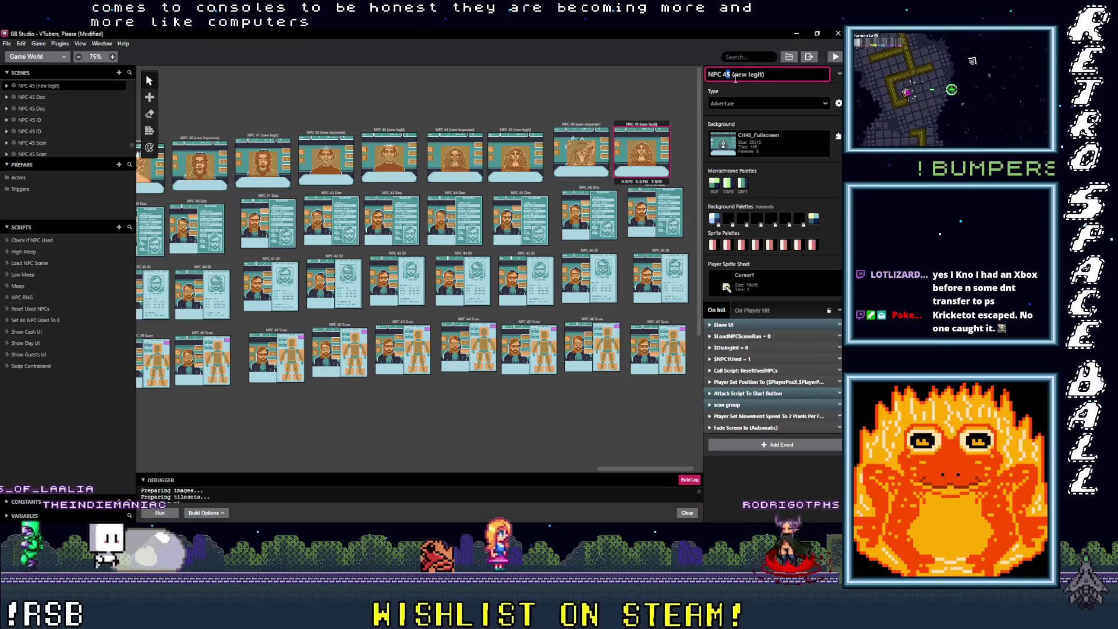
{"action": "type", "text": "47"}
{"action": "left_click", "coordinate": [678, 188]}
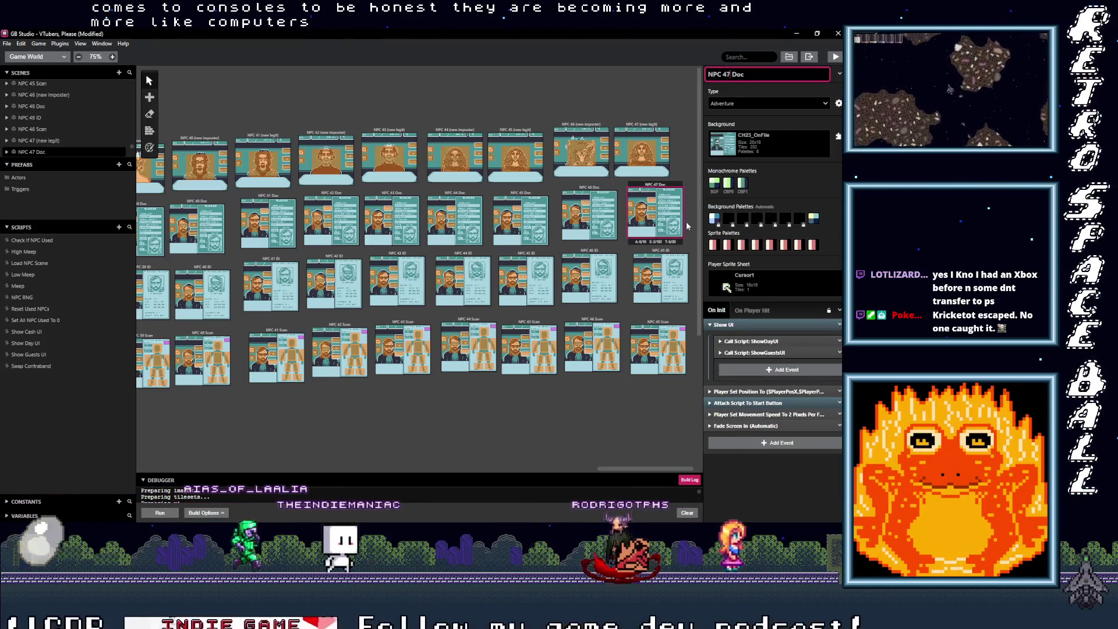
{"action": "left_click", "coordinate": [678, 252]}
{"action": "double_click", "coordinate": [724, 74]}
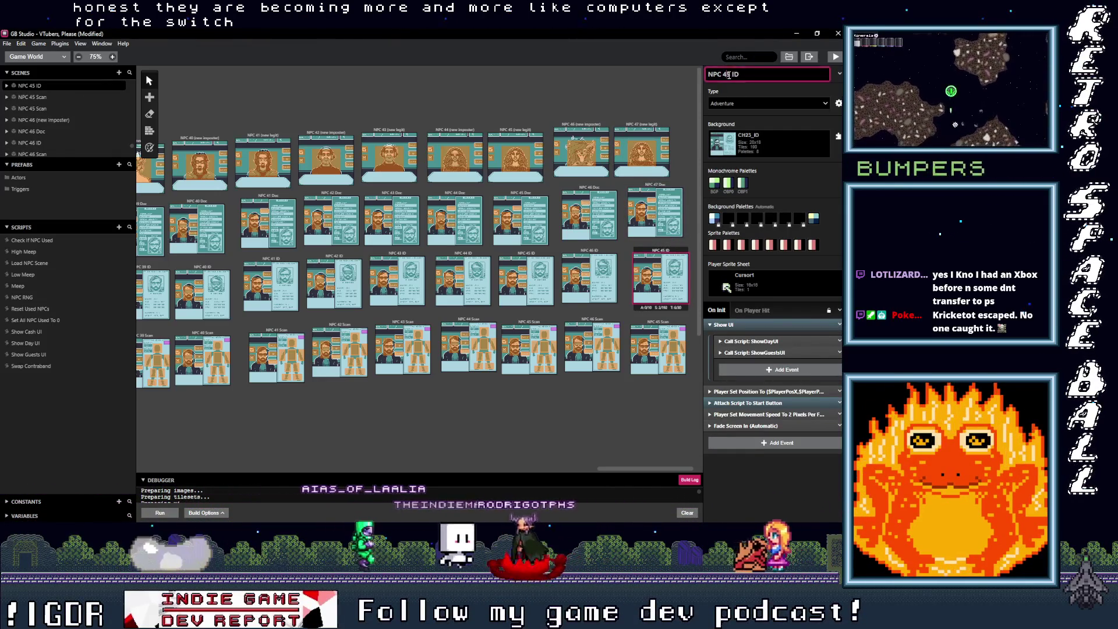
{"action": "type", "text": "47"}
{"action": "left_click", "coordinate": [657, 349]}
{"action": "double_click", "coordinate": [728, 74]}
{"action": "type", "text": "47"}
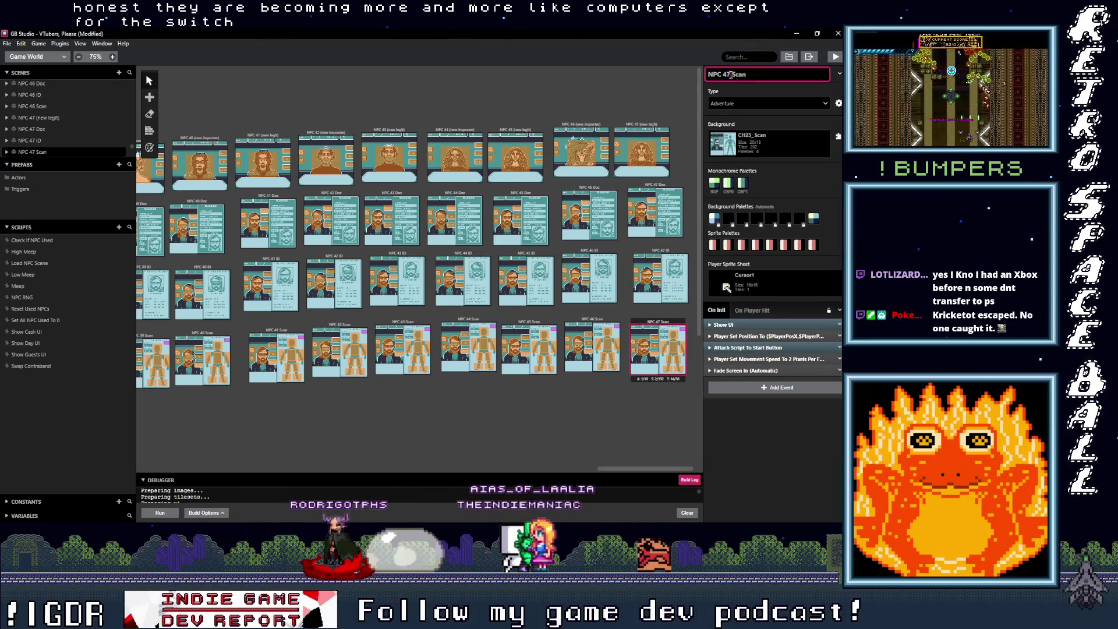
{"action": "left_click", "coordinate": [643, 126]}
{"action": "left_click", "coordinate": [778, 143]}
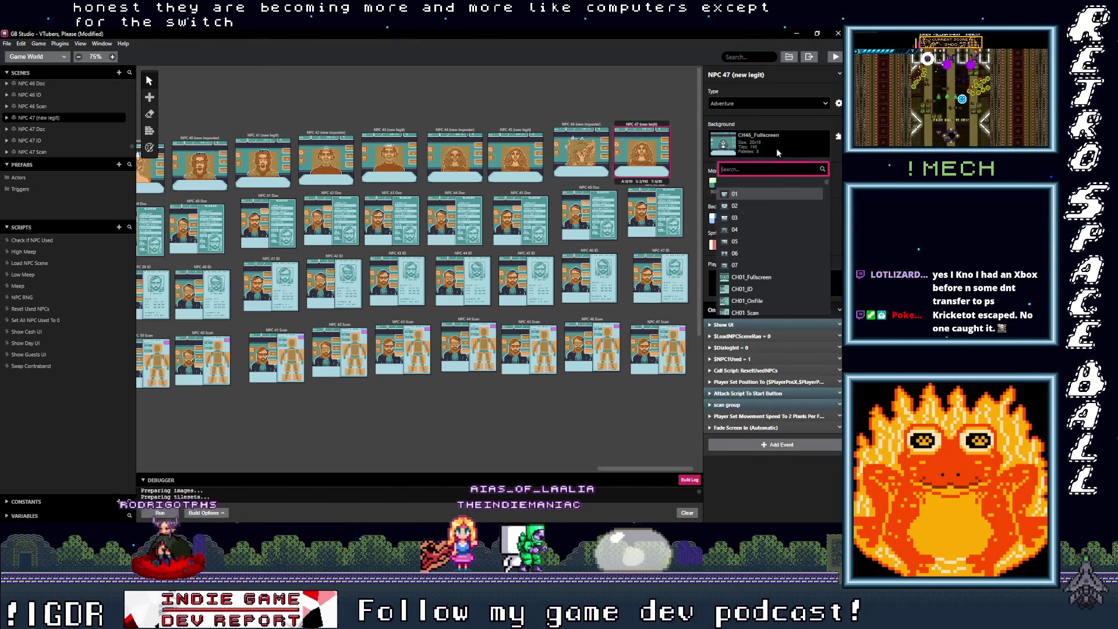
Choose CH47_Fullscreen as the NPC 47 (new legit) scene's background.
{"action": "scroll", "coordinate": [766, 263], "scroll_direction": "down", "scroll_amount": 14}
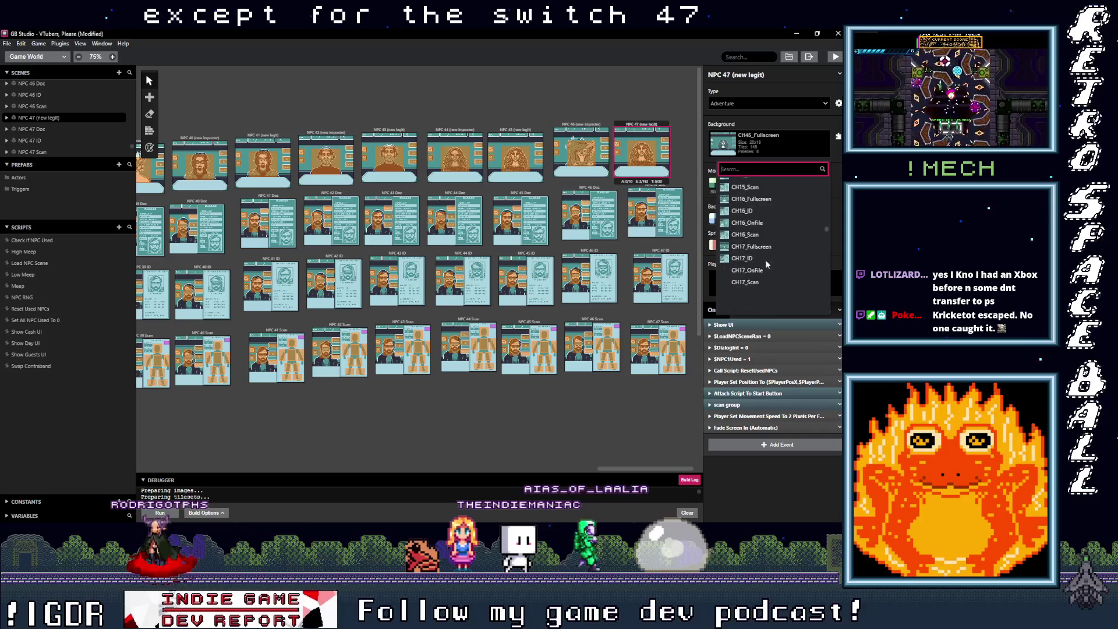
{"action": "scroll", "coordinate": [766, 262], "scroll_direction": "down", "scroll_amount": 15}
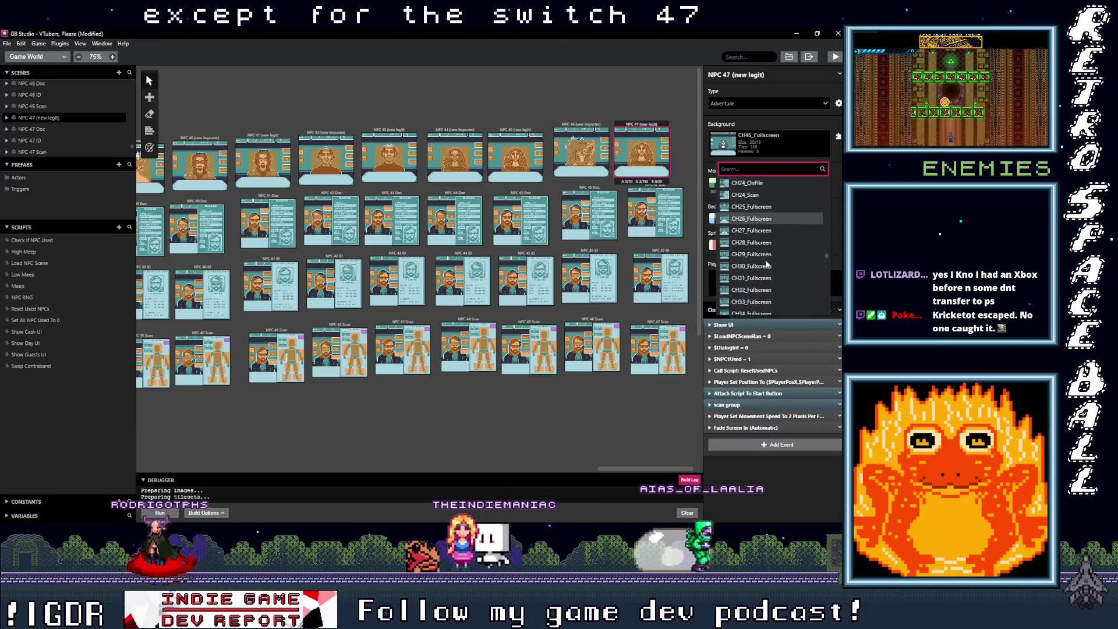
{"action": "scroll", "coordinate": [766, 264], "scroll_direction": "up", "scroll_amount": 4}
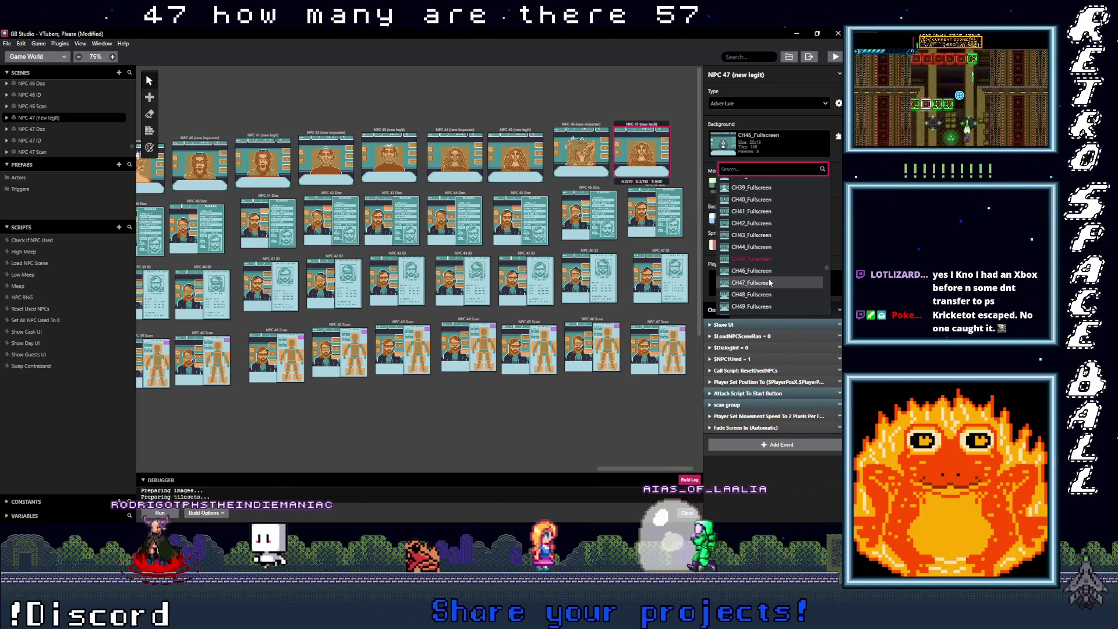
{"action": "left_click", "coordinate": [767, 283]}
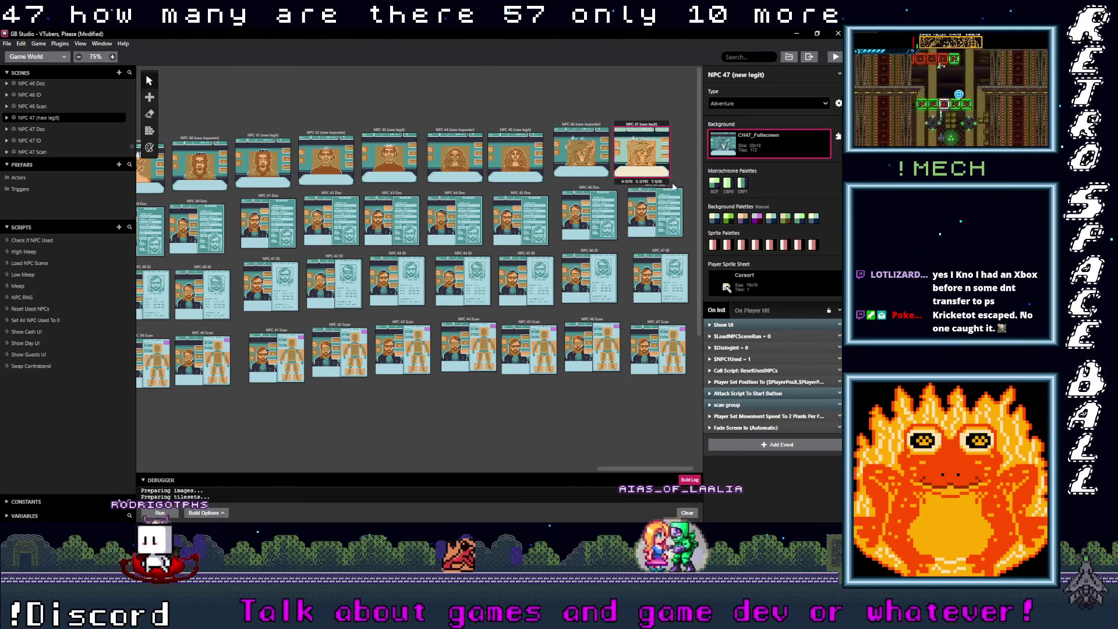
{"action": "left_click", "coordinate": [654, 127]}
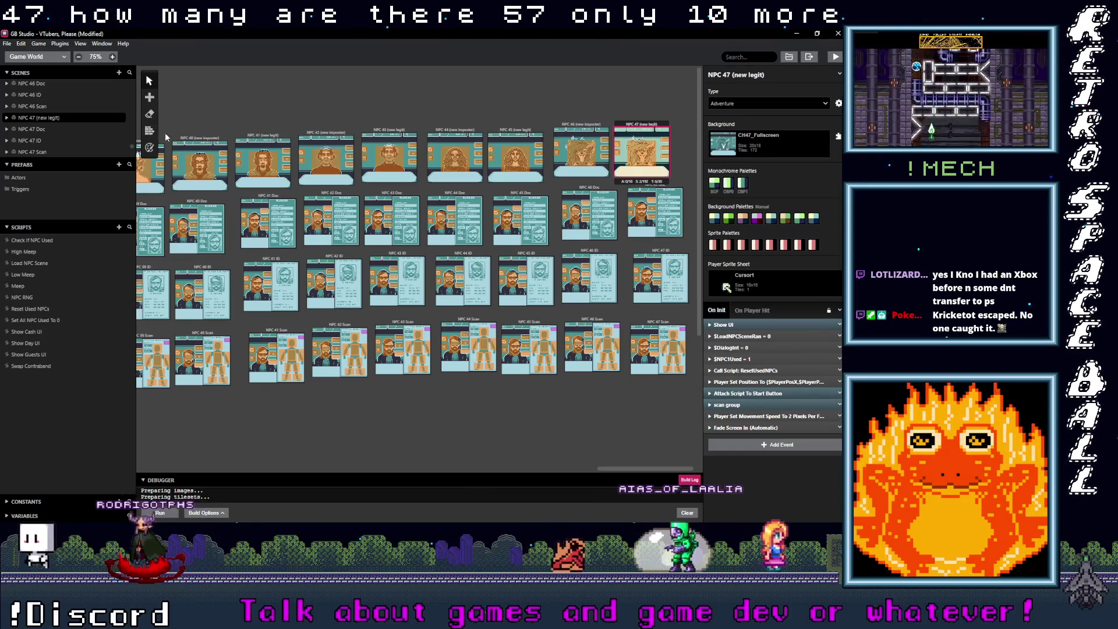
{"action": "left_click", "coordinate": [149, 130]}
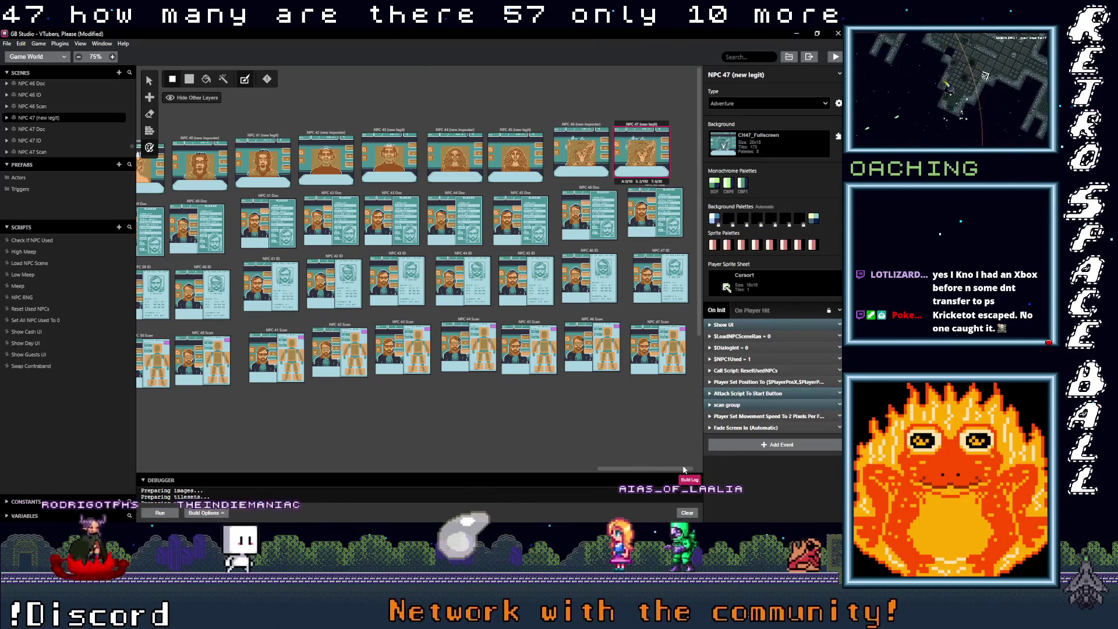
Place copies of NPC 46 (new imposter) and NPC 46 Doc at the ends of their rows.
{"action": "left_click", "coordinate": [604, 156]}
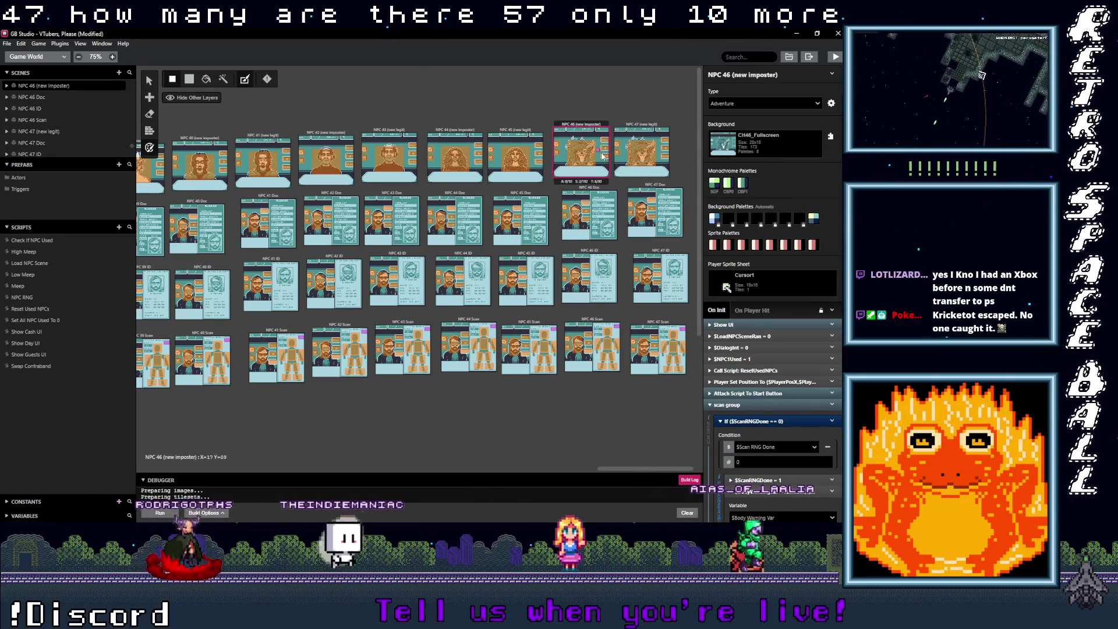
{"action": "key", "text": "s"}
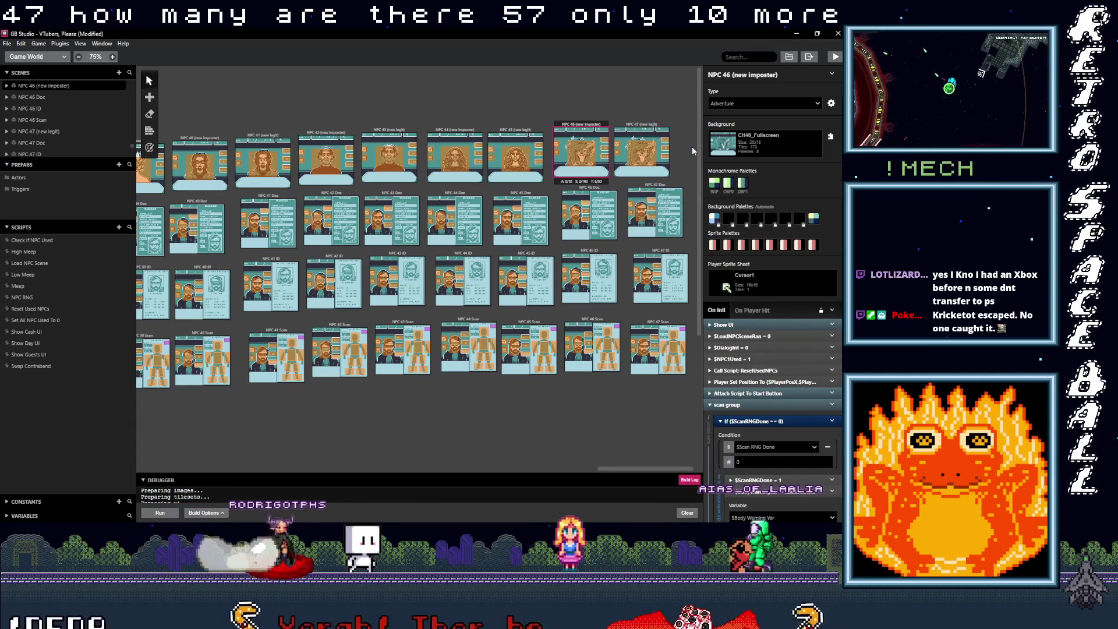
{"action": "left_click", "coordinate": [691, 148]}
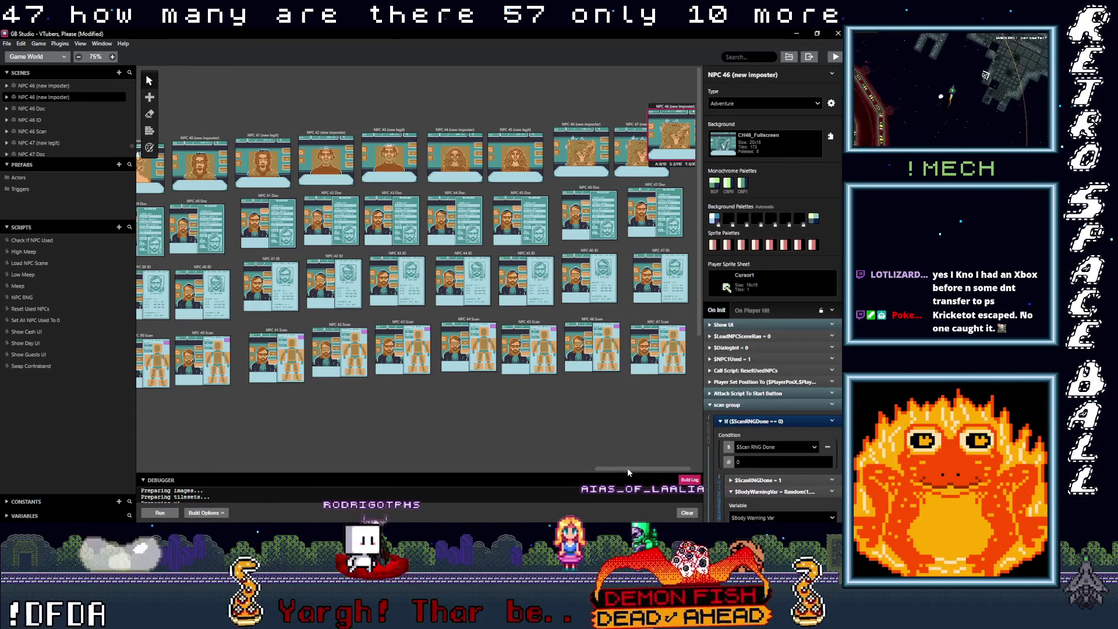
{"action": "left_click_drag", "start_coordinate": [674, 109], "coordinate": [700, 124]}
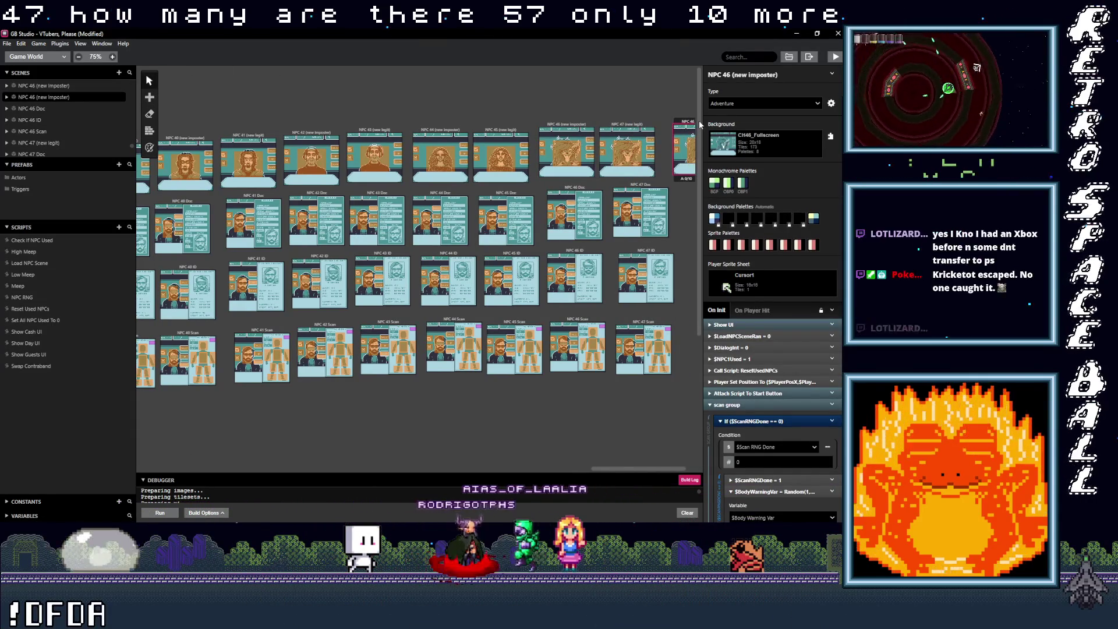
{"action": "left_click", "coordinate": [583, 189]}
{"action": "mouse_move", "coordinate": [583, 189]}
{"action": "left_mouse_down"}
{"action": "mouse_move", "coordinate": [680, 172]}
{"action": "mouse_move", "coordinate": [679, 198]}
{"action": "mouse_move", "coordinate": [665, 190]}
{"action": "left_mouse_up"}
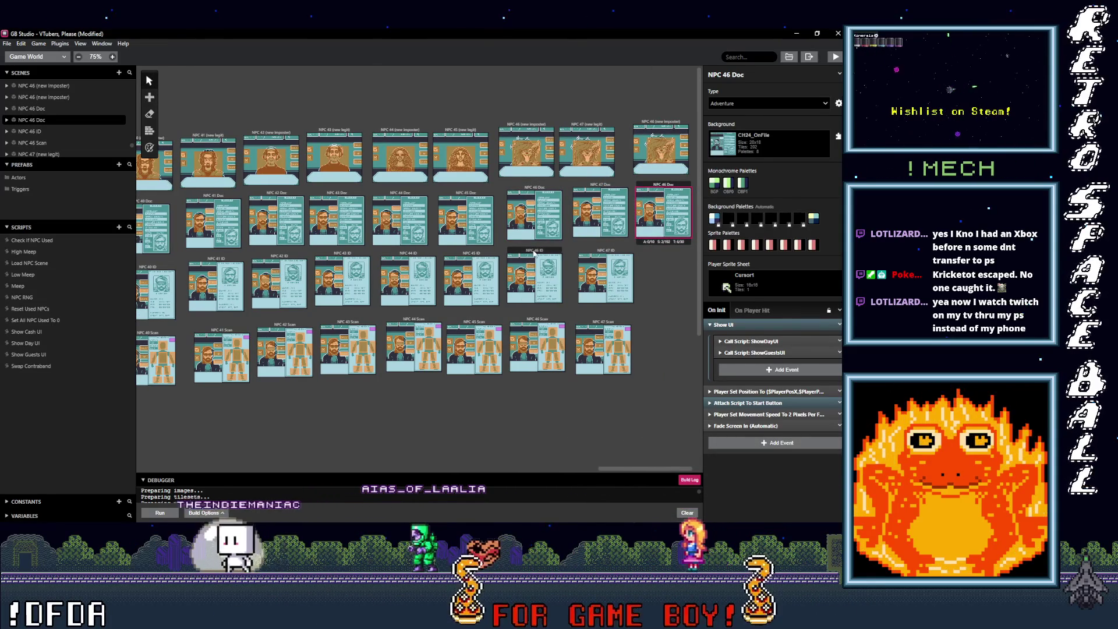
Paste copies of NPC 46 ID and NPC 46 Scan beside the NPC 47 scenes.
{"action": "left_click", "coordinate": [532, 251]}
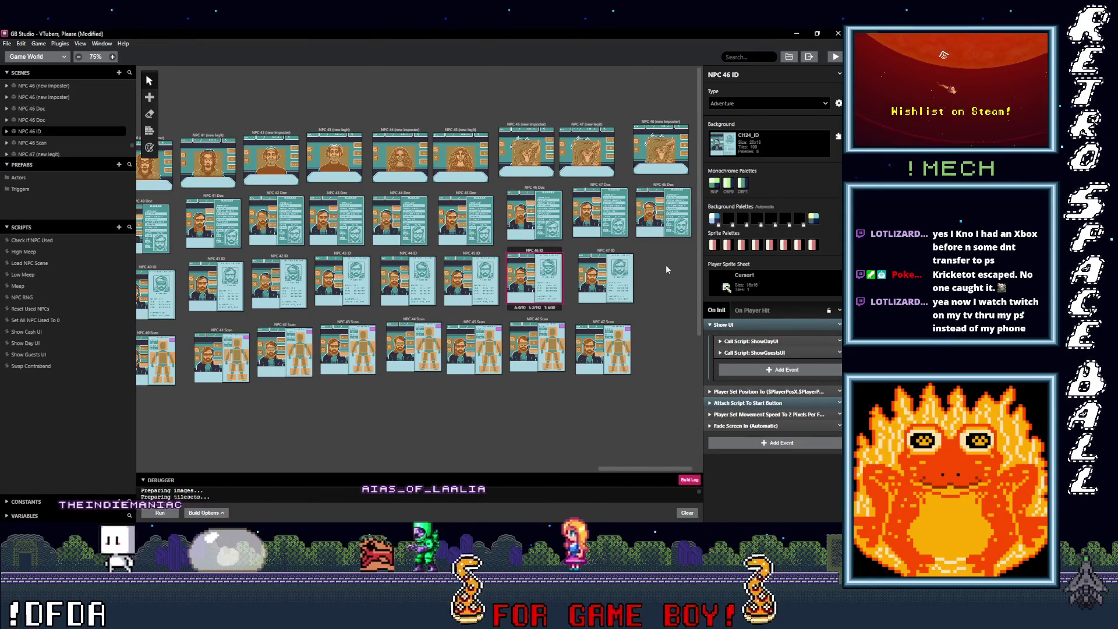
{"action": "key", "text": "ctrl+v"}
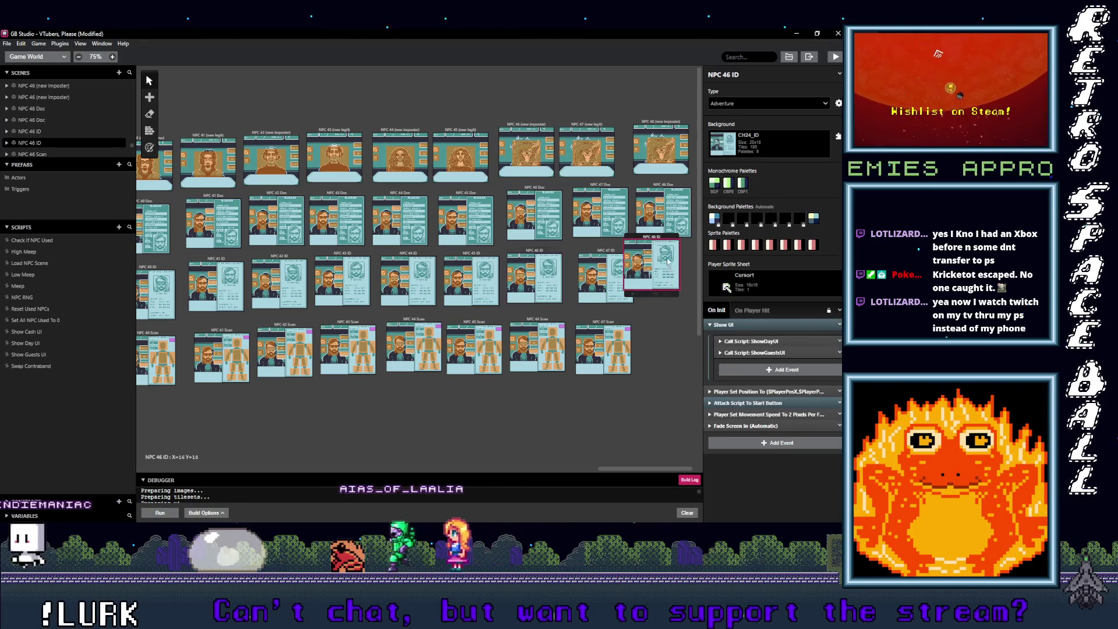
{"action": "left_click", "coordinate": [542, 321]}
{"action": "key", "text": "ctrl+v"}
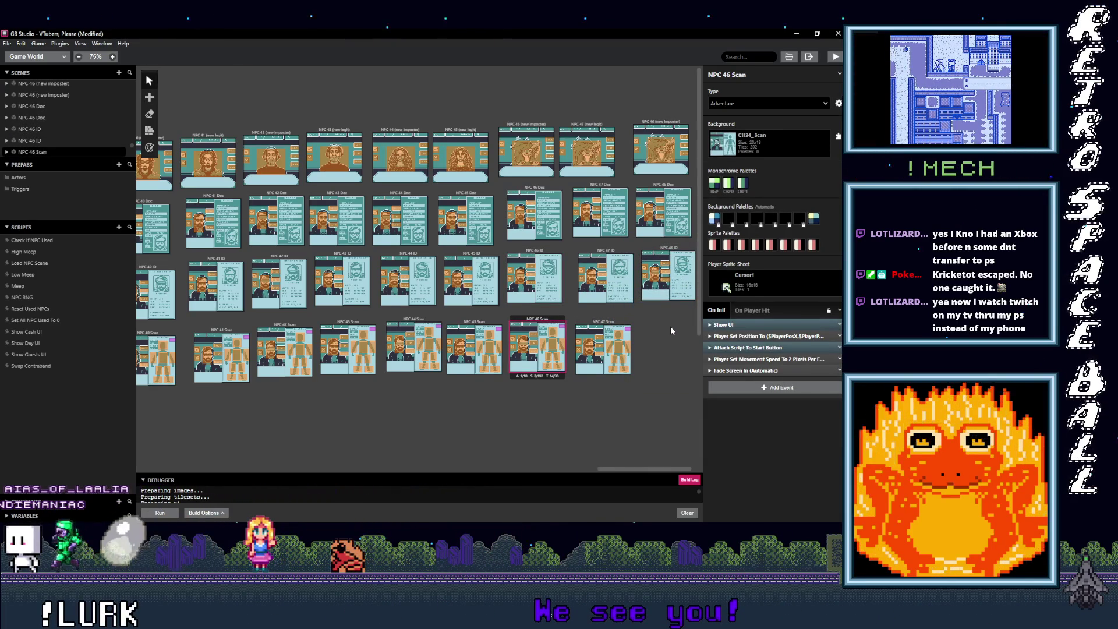
{"action": "left_click", "coordinate": [669, 325]}
{"action": "left_click_drag", "start_coordinate": [667, 313], "coordinate": [670, 317]}
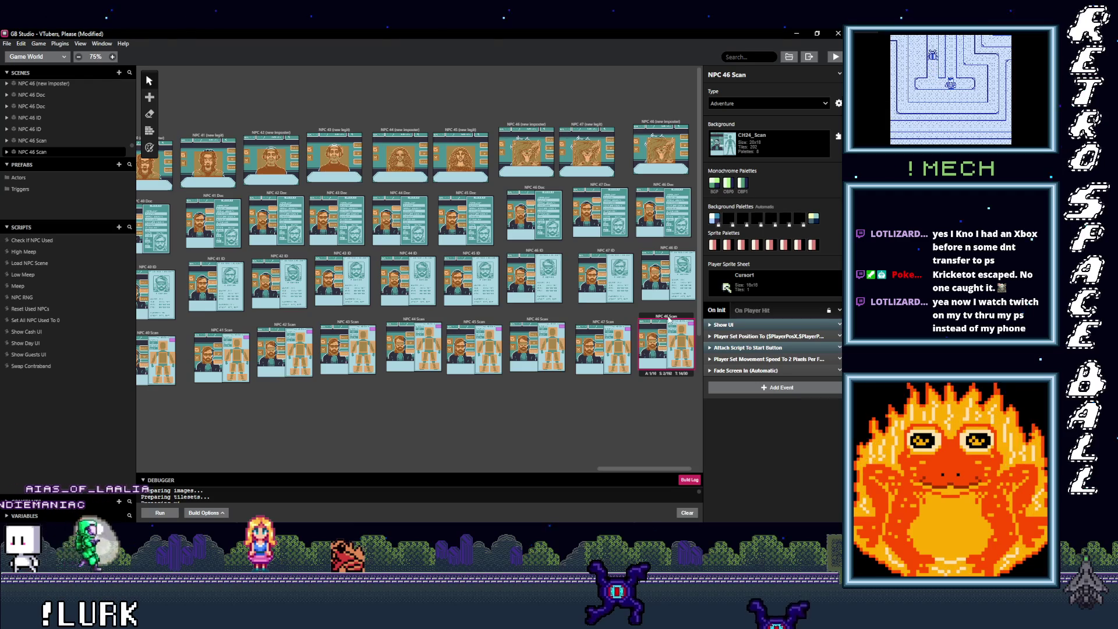
{"action": "left_click", "coordinate": [662, 122]}
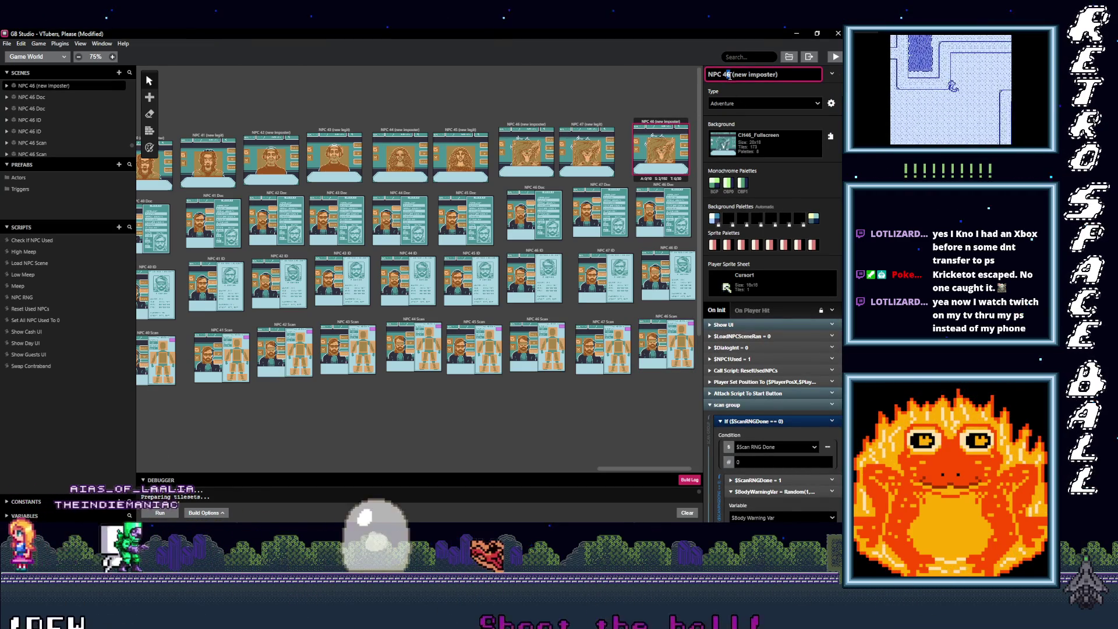
Change 46 to 48 in the copied names: NPC 48 (new imposter), Doc, ID and Scan.
{"action": "key", "text": "BackSpace"}
{"action": "type", "text": "8"}
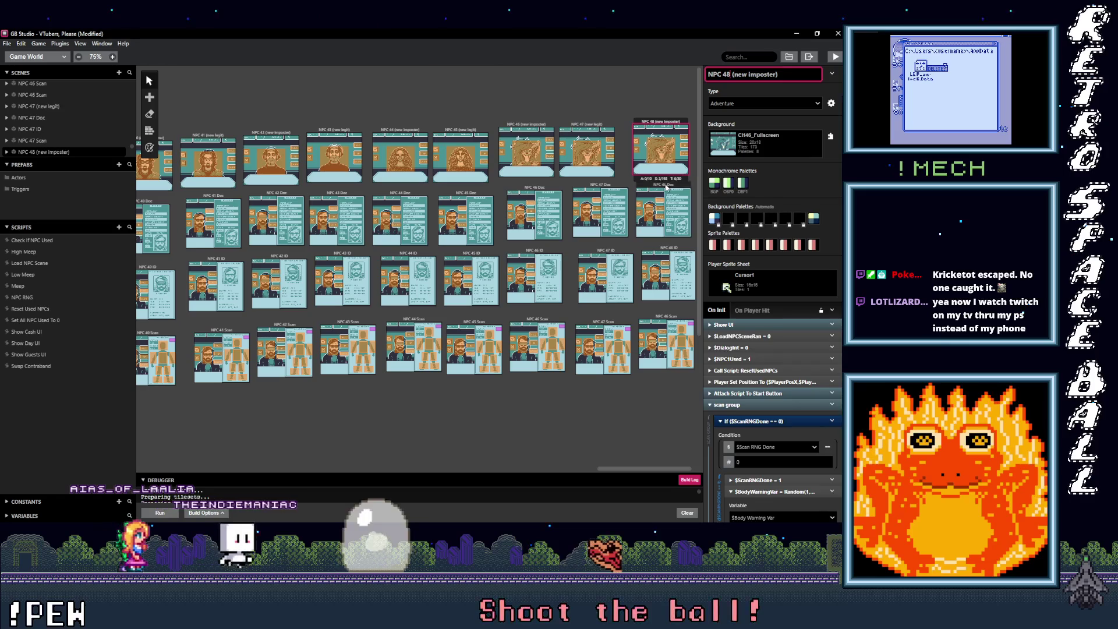
{"action": "left_click", "coordinate": [665, 187]}
{"action": "left_click", "coordinate": [727, 75]}
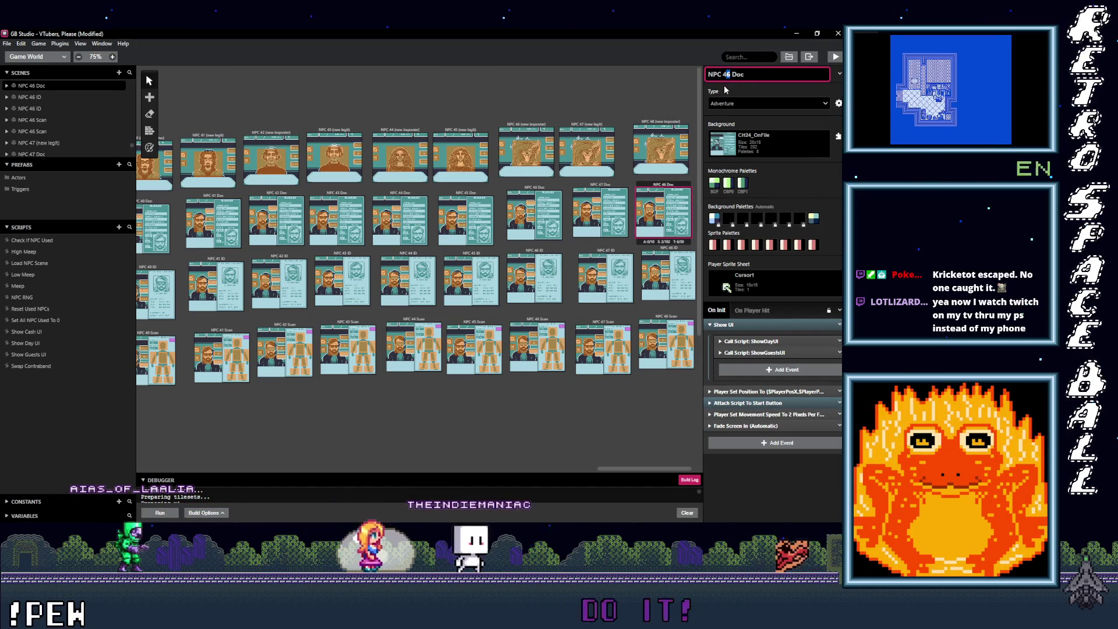
{"action": "key", "text": "Down"}
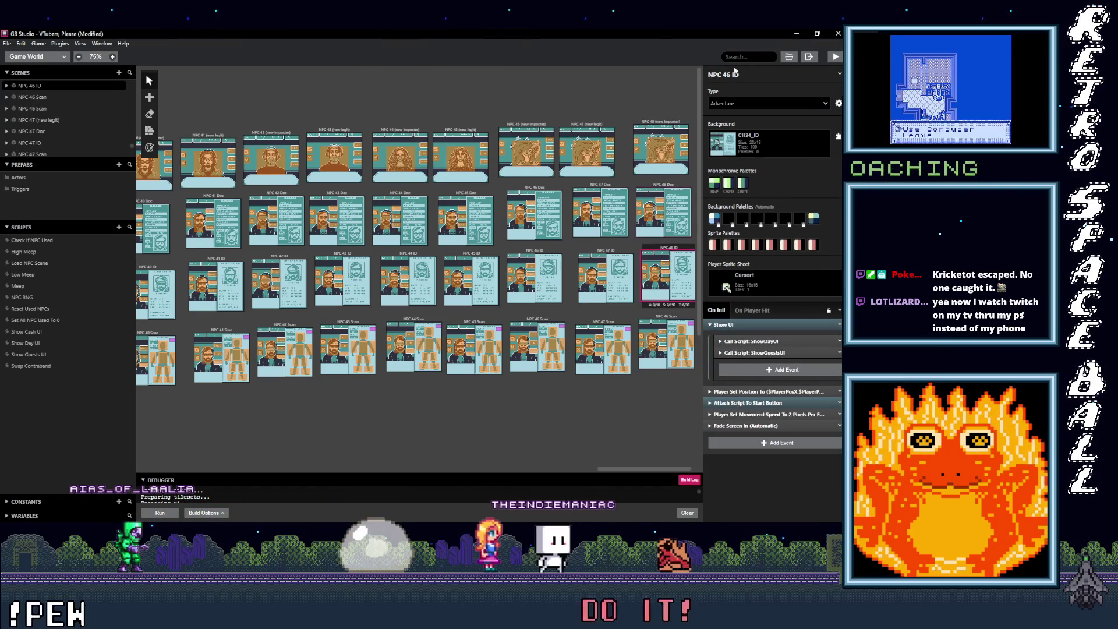
{"action": "key", "text": "BackSpace"}
{"action": "type", "text": "8"}
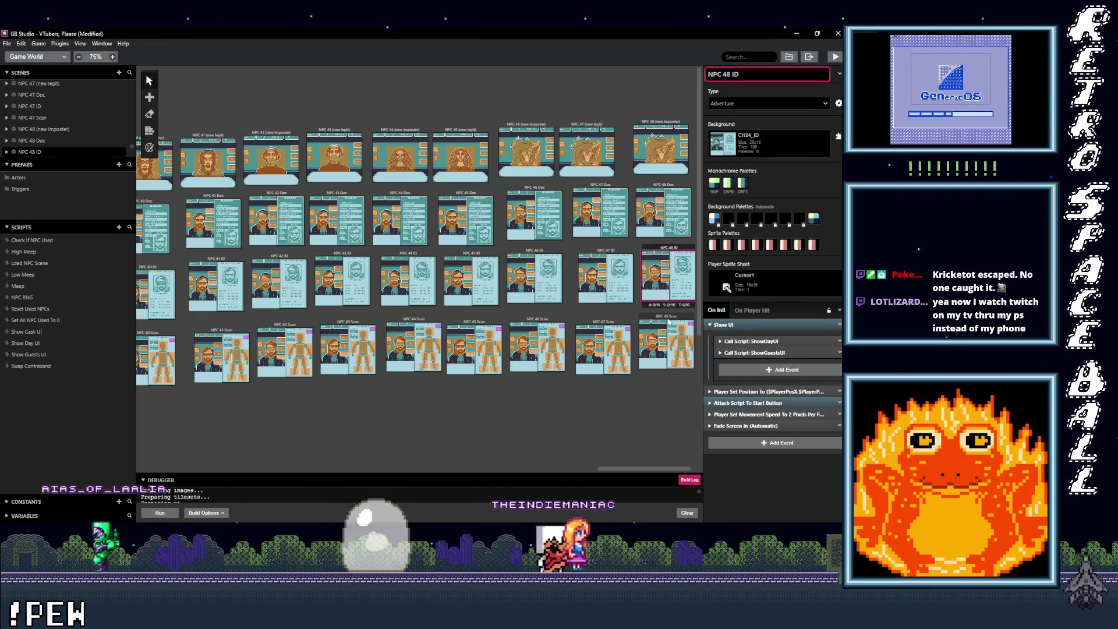
{"action": "left_click", "coordinate": [668, 320]}
{"action": "left_click", "coordinate": [727, 74]}
{"action": "key", "text": "BackSpace"}
{"action": "type", "text": "8"}
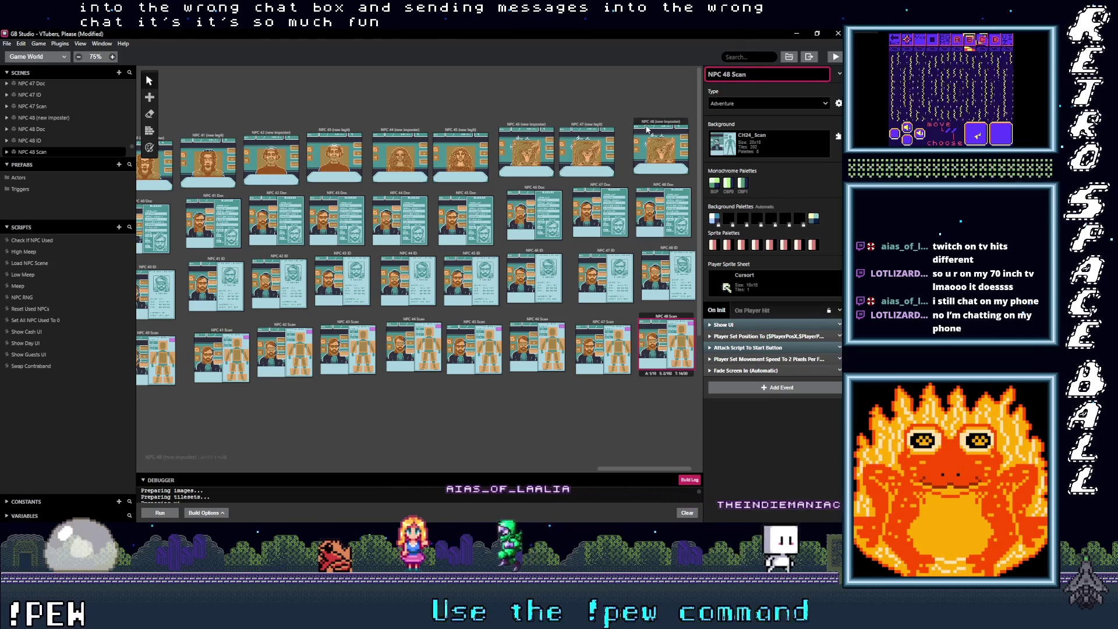
{"action": "left_click", "coordinate": [648, 131]}
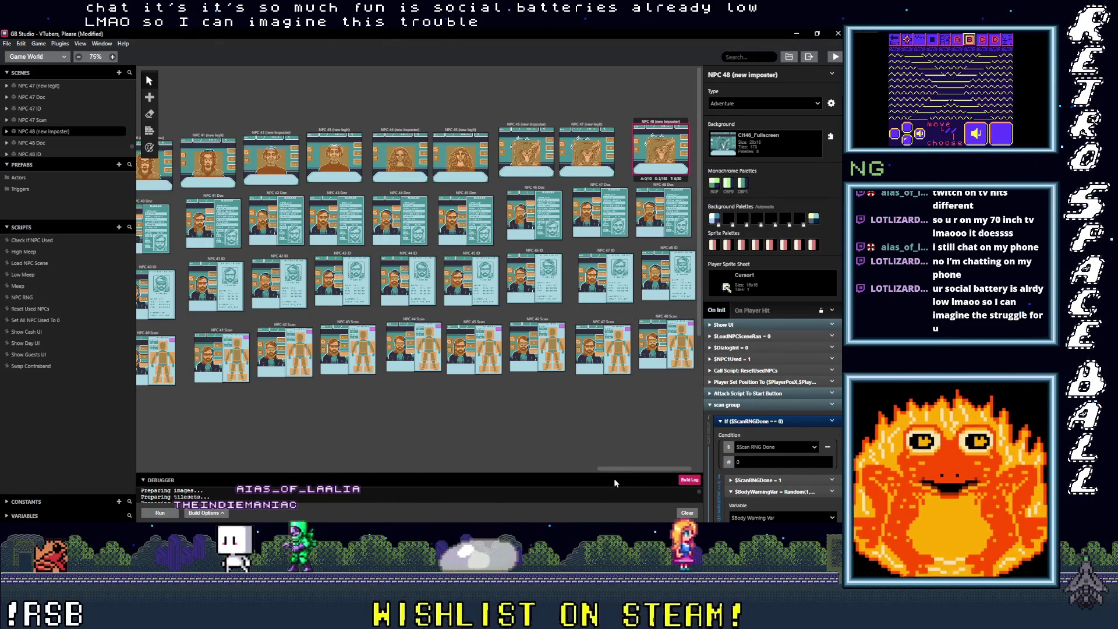
Scroll the world canvas right to bring the NPC 48 (new imposter) scene into view.
{"action": "scroll", "coordinate": [628, 470], "scroll_direction": "right", "scroll_amount": 1}
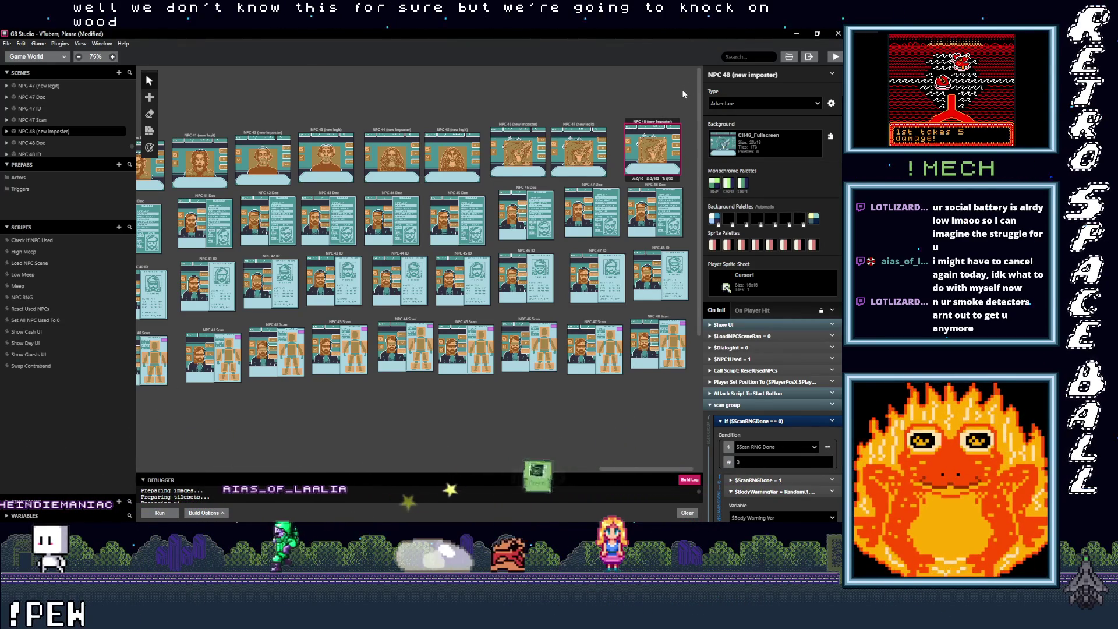
Replace the NPC 48 (new imposter) background CH46_Fullscreen with CH48_Fullscreen from the Background list.
{"action": "left_click", "coordinate": [780, 147]}
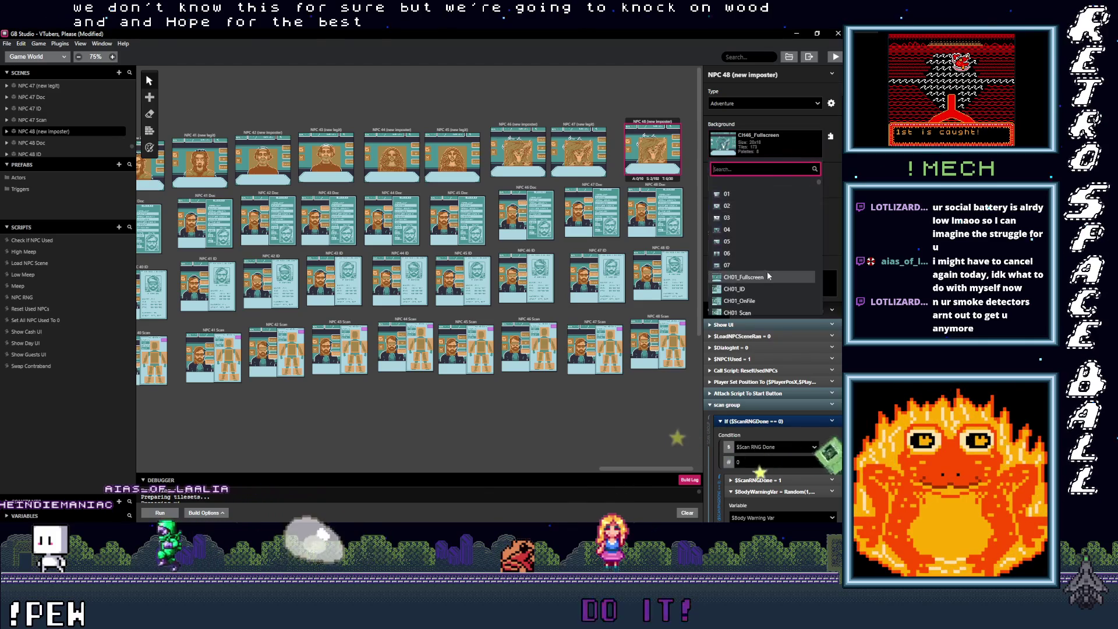
{"action": "scroll", "coordinate": [767, 259], "scroll_direction": "down", "scroll_amount": 10}
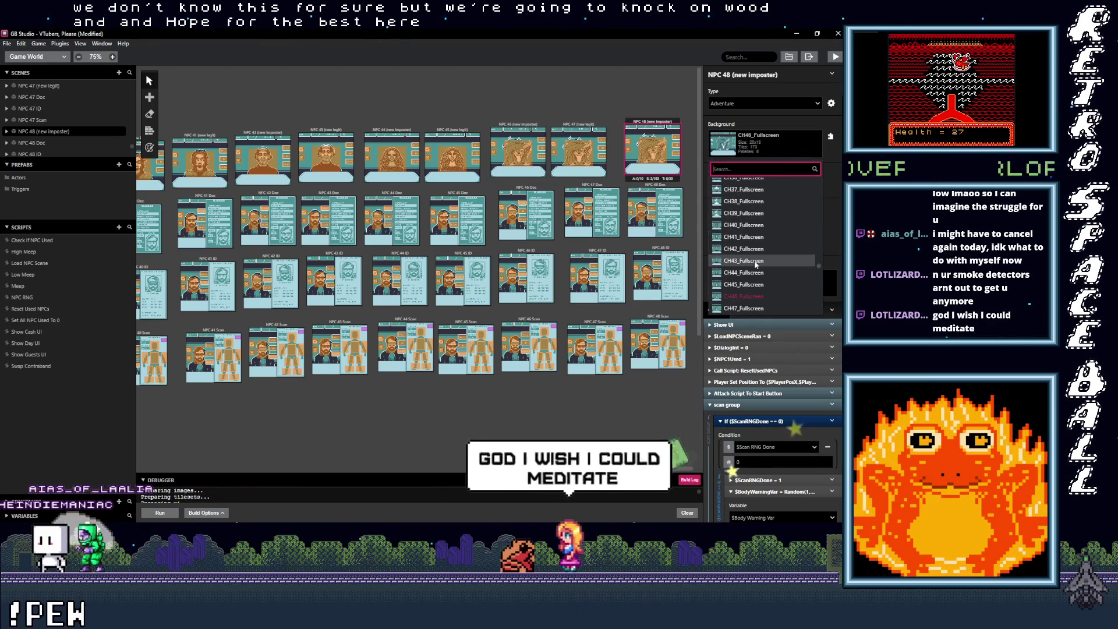
{"action": "scroll", "coordinate": [753, 261], "scroll_direction": "down", "scroll_amount": 6}
{"action": "left_click", "coordinate": [749, 273]}
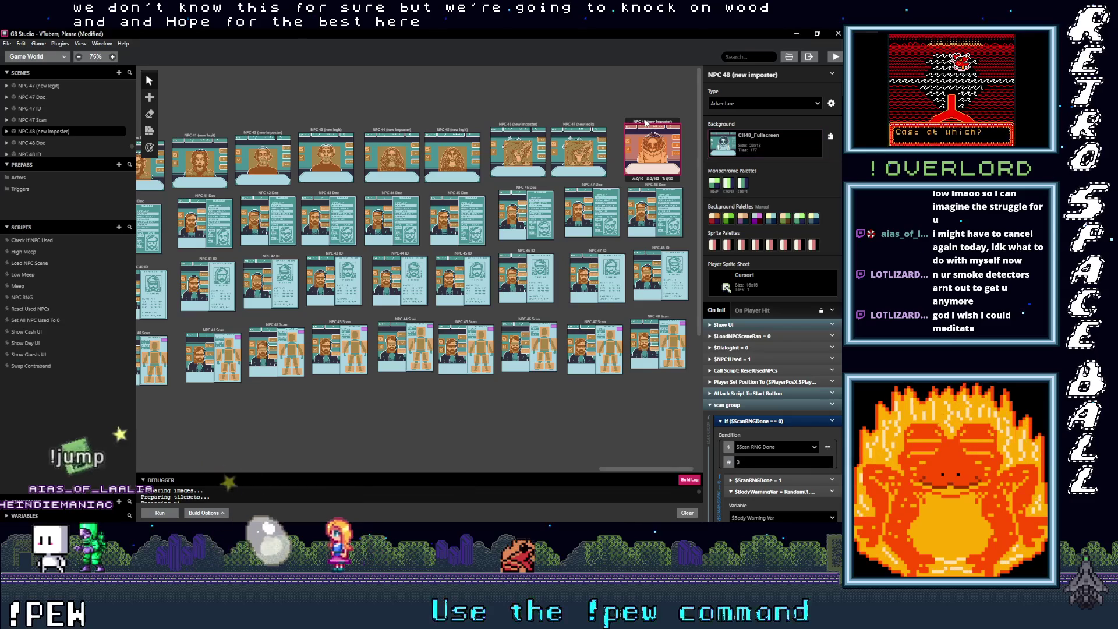
{"action": "left_click", "coordinate": [151, 149]}
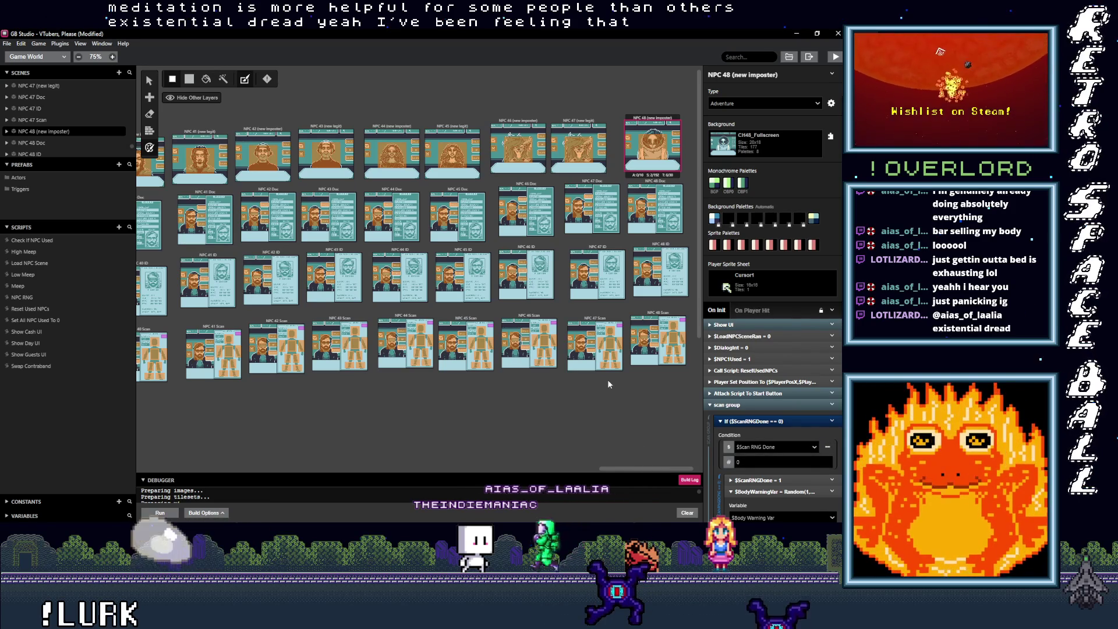
Inspect NPC 48 (new imposter) for its CH48_Fullscreen background, then select NPC 47 (new legit).
{"action": "left_click", "coordinate": [629, 418]}
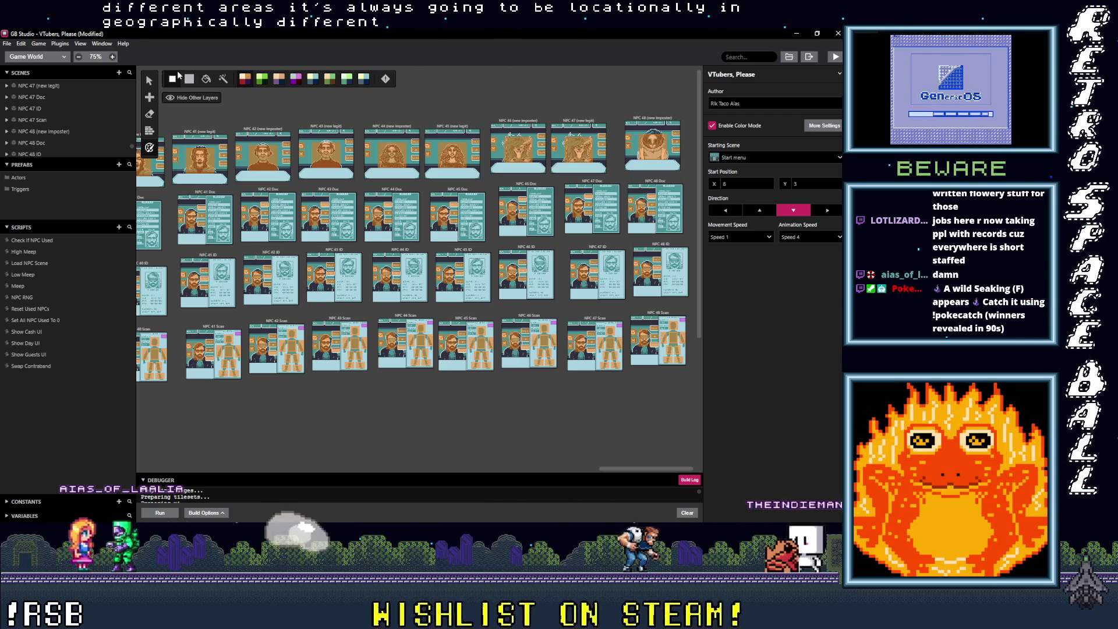
{"action": "left_click", "coordinate": [151, 83]}
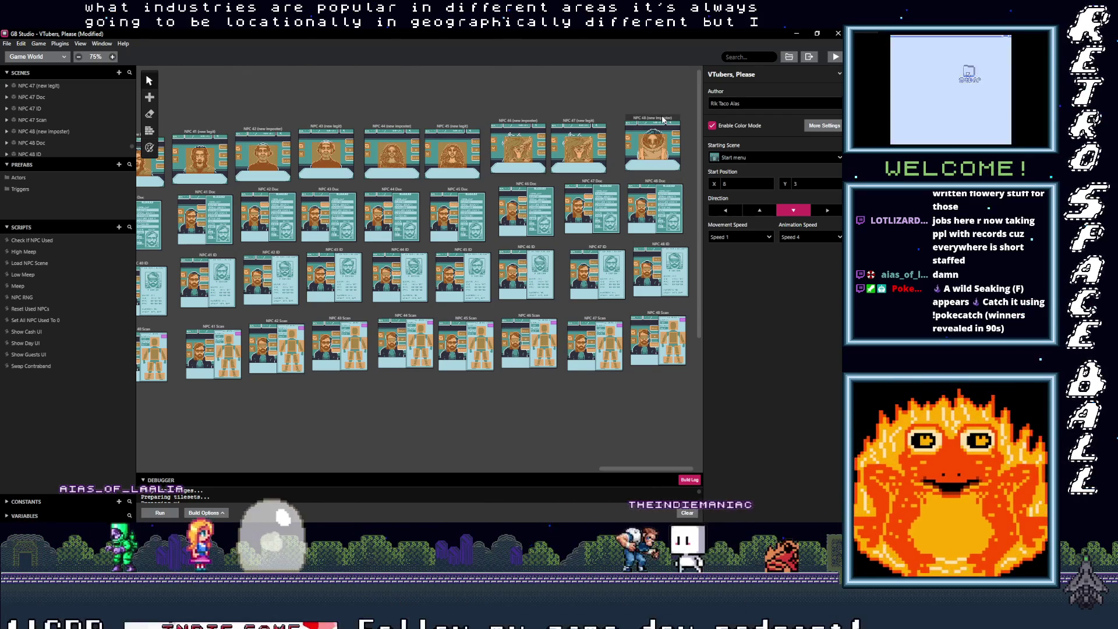
{"action": "left_click", "coordinate": [652, 145]}
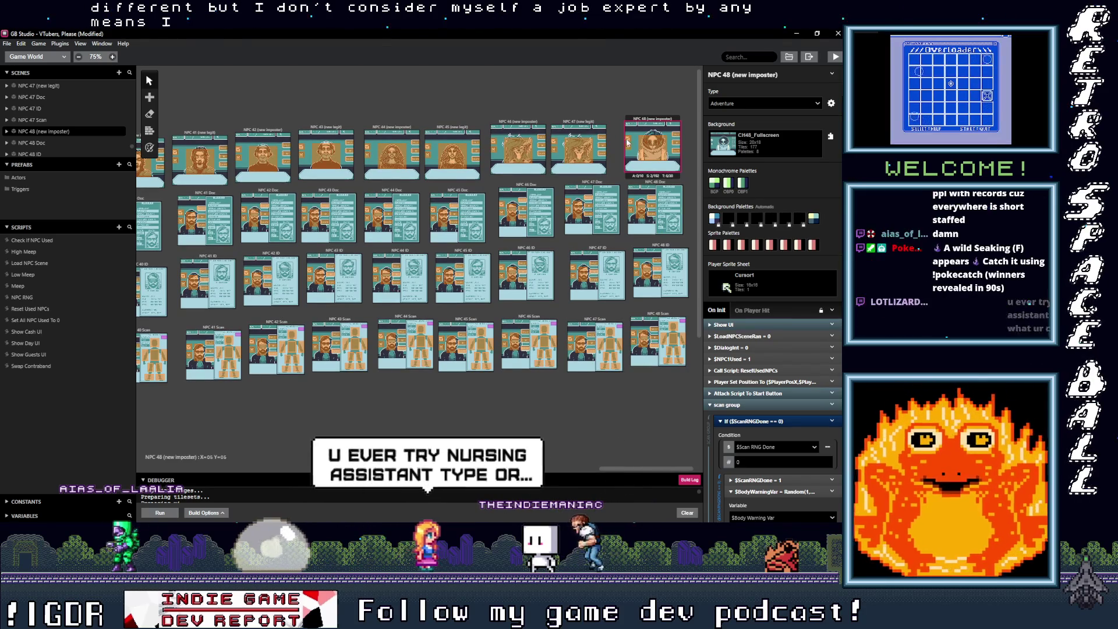
{"action": "left_click", "coordinate": [579, 146]}
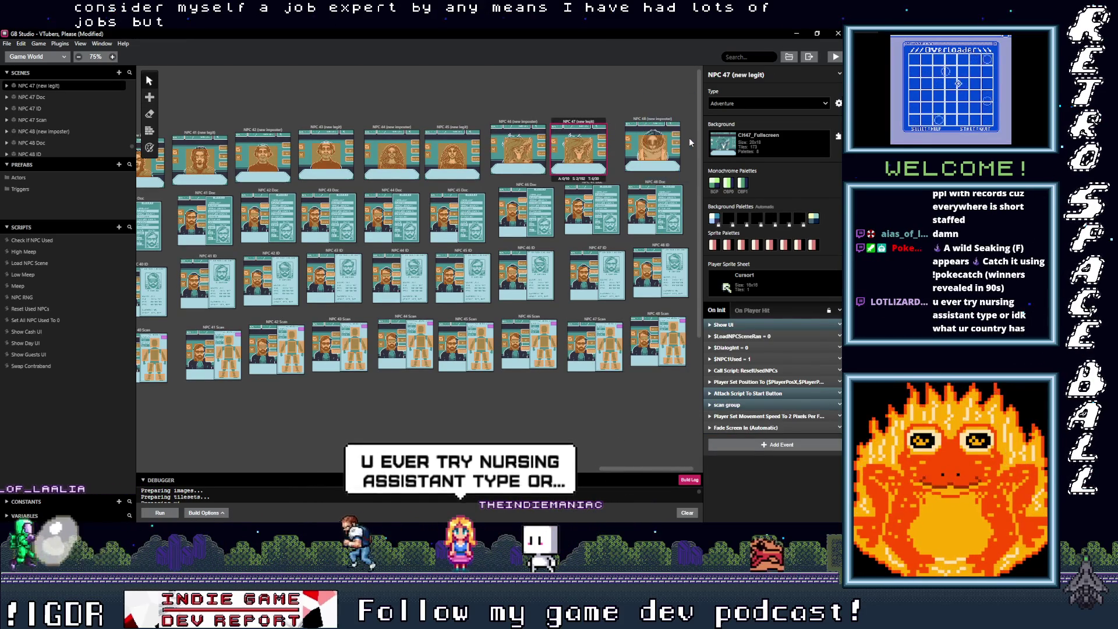
Paste a copy of NPC 47 (new legit) at the end of the top row.
{"action": "key", "text": "ctrl+v"}
{"action": "left_click_drag", "start_coordinate": [661, 113], "coordinate": [699, 126]}
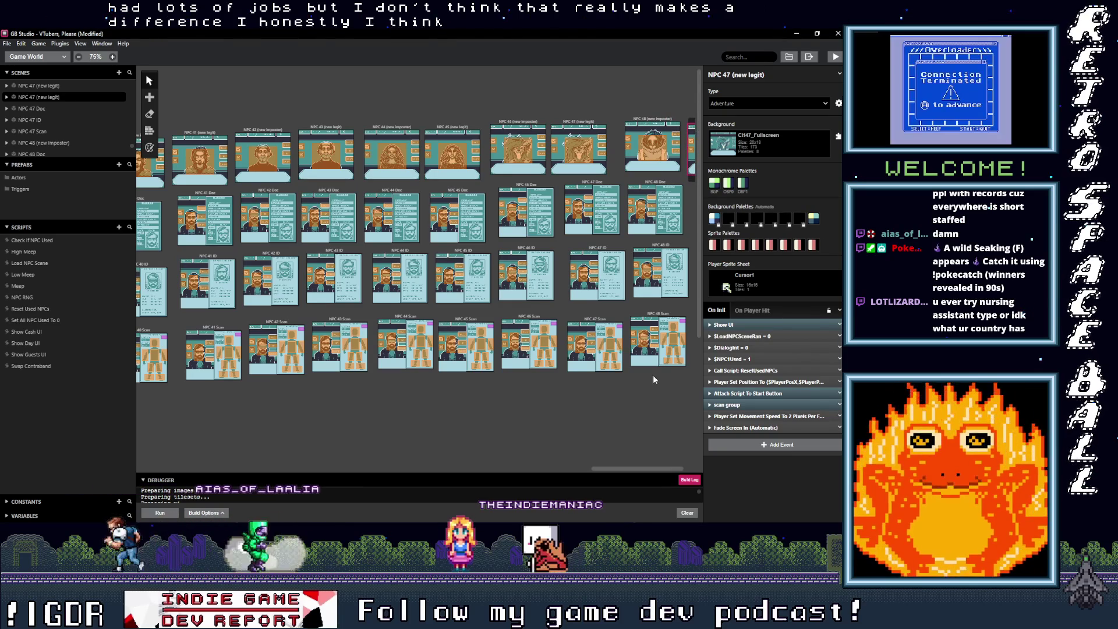
{"action": "left_click_drag", "start_coordinate": [623, 469], "coordinate": [633, 469]}
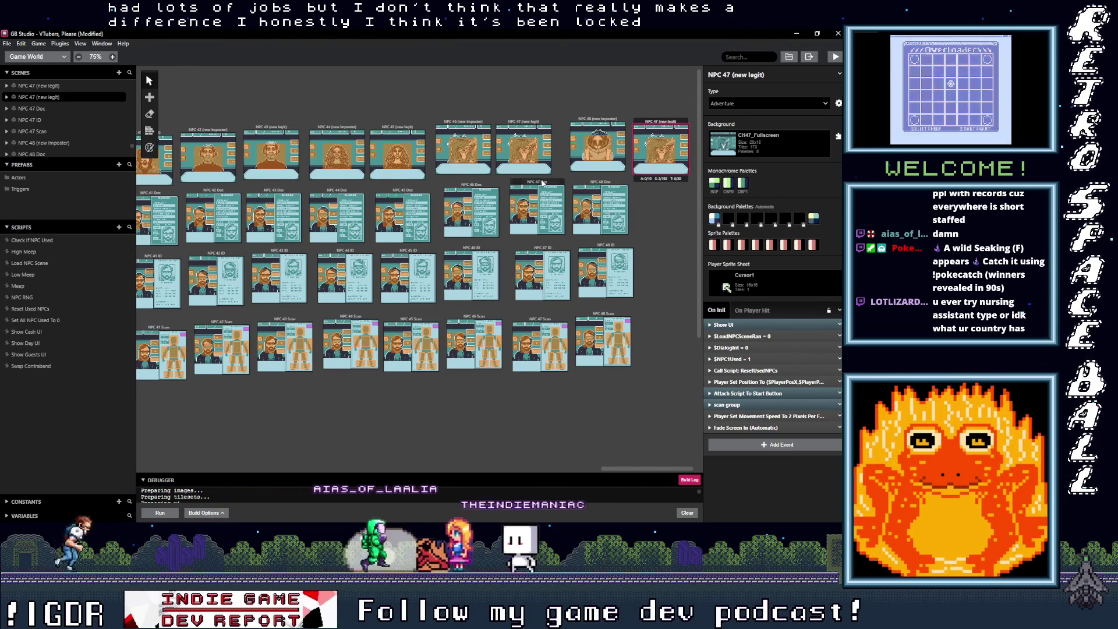
Copy the NPC 47 Doc and ID scenes to the right ends of their rows.
{"action": "left_click", "coordinate": [543, 182]}
{"action": "key", "text": "s"}
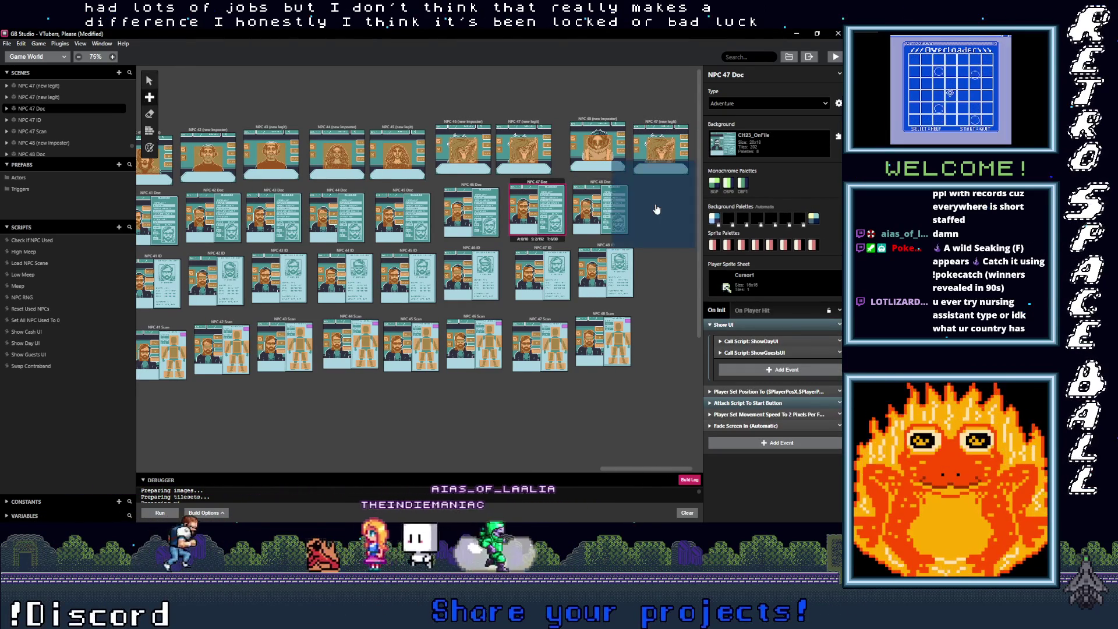
{"action": "left_click", "coordinate": [551, 250]}
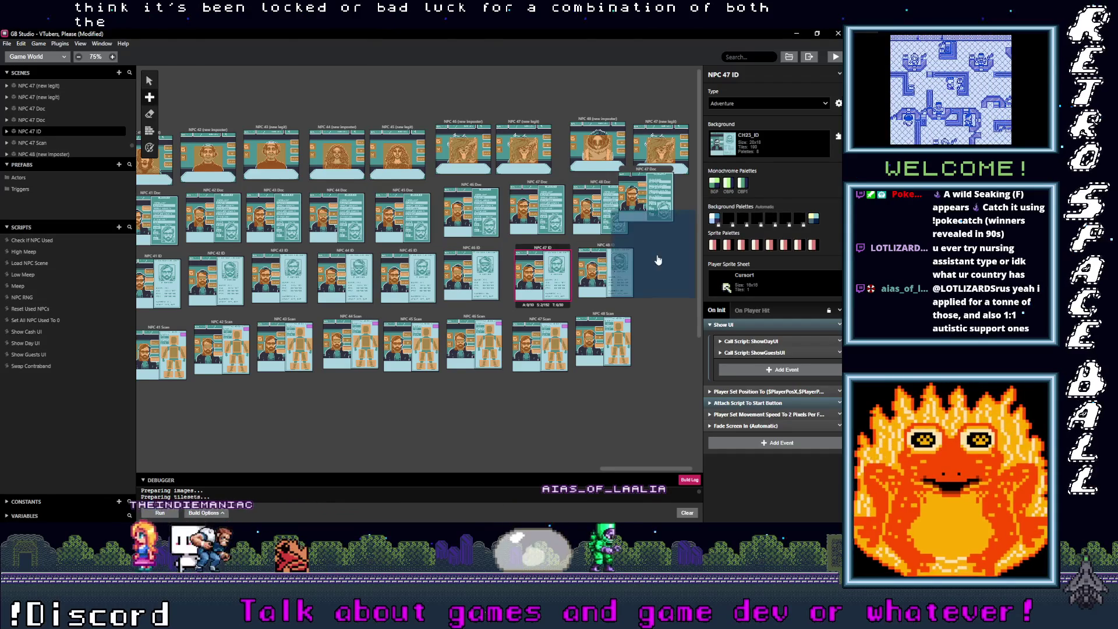
{"action": "left_click", "coordinate": [644, 229]}
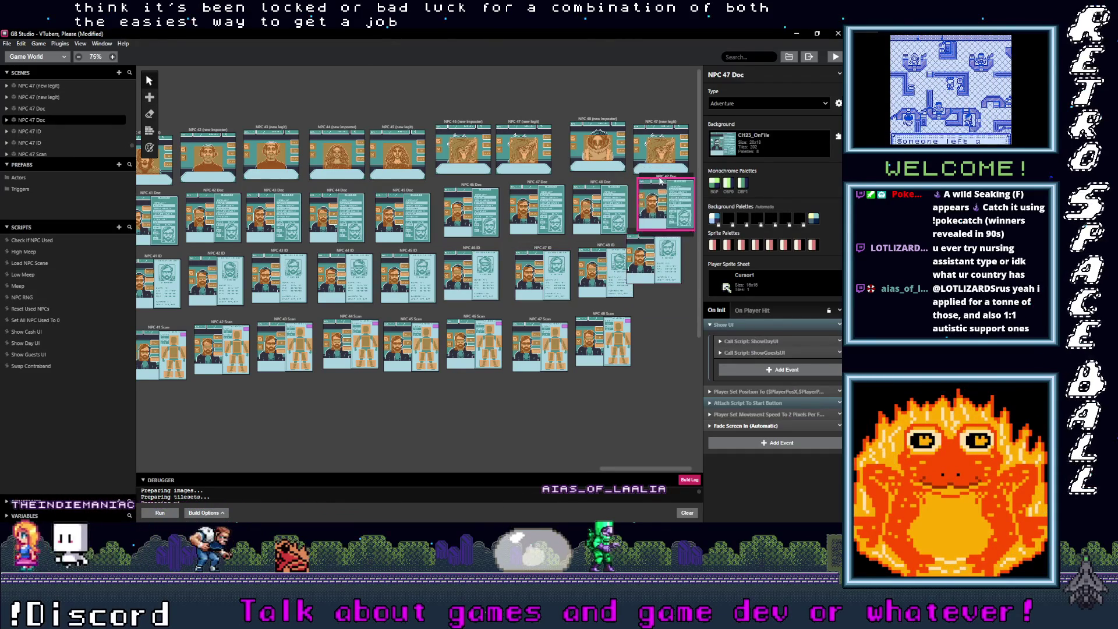
{"action": "key", "text": "ctrl+v"}
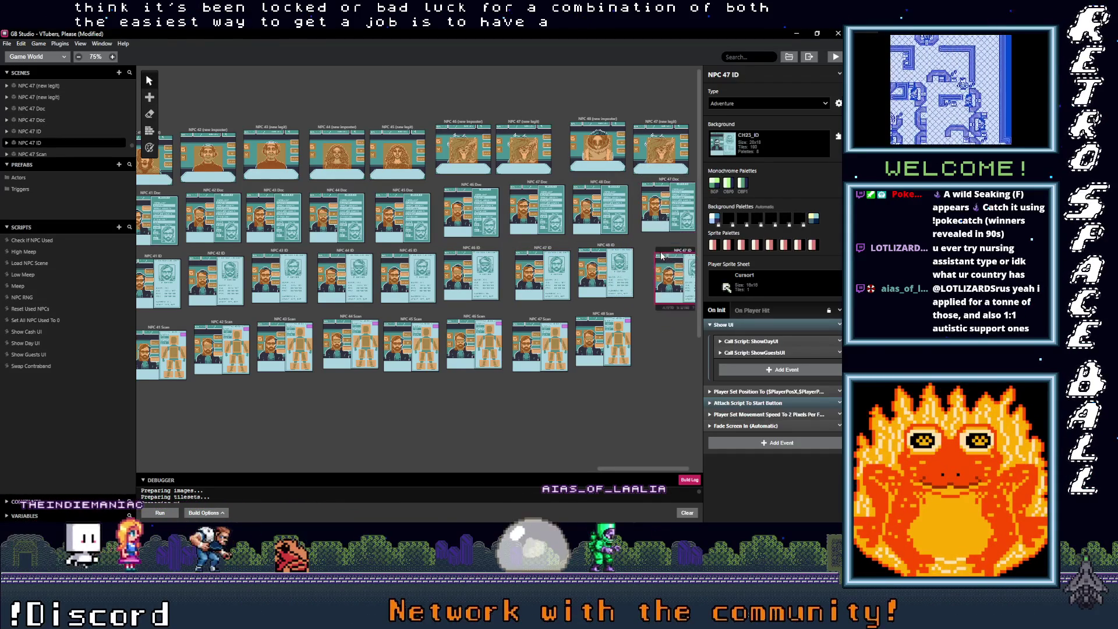
{"action": "left_click", "coordinate": [656, 249]}
{"action": "left_click_drag", "start_coordinate": [656, 181], "coordinate": [657, 185]}
Duplicate NPC 47 Scan and drop the copy at the Scan row's right end.
{"action": "left_click", "coordinate": [546, 320]}
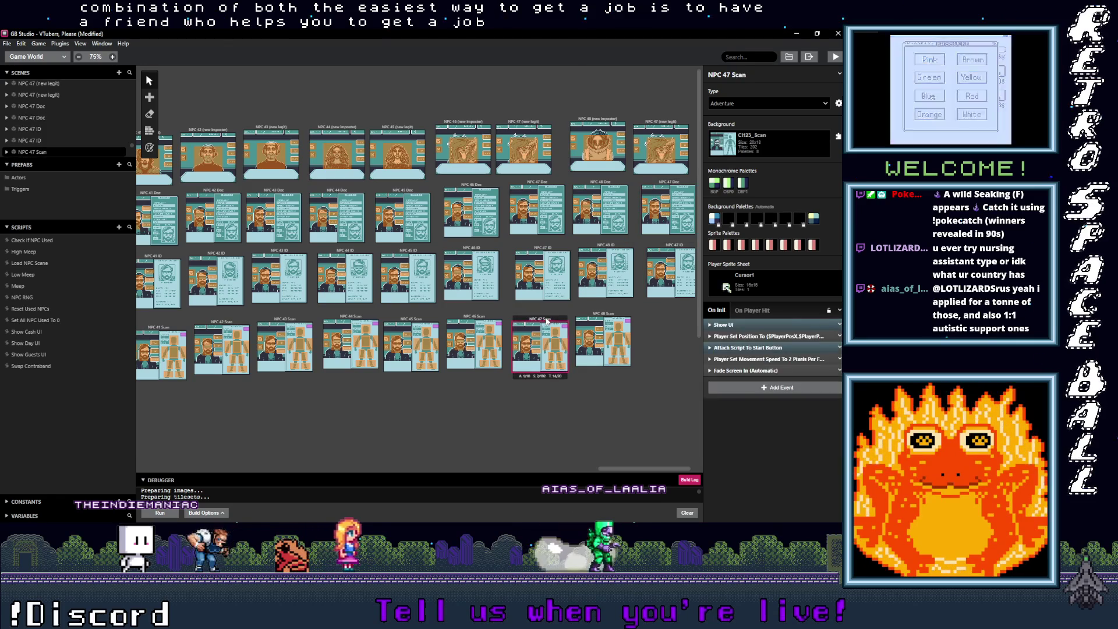
{"action": "key", "text": "ctrl+v"}
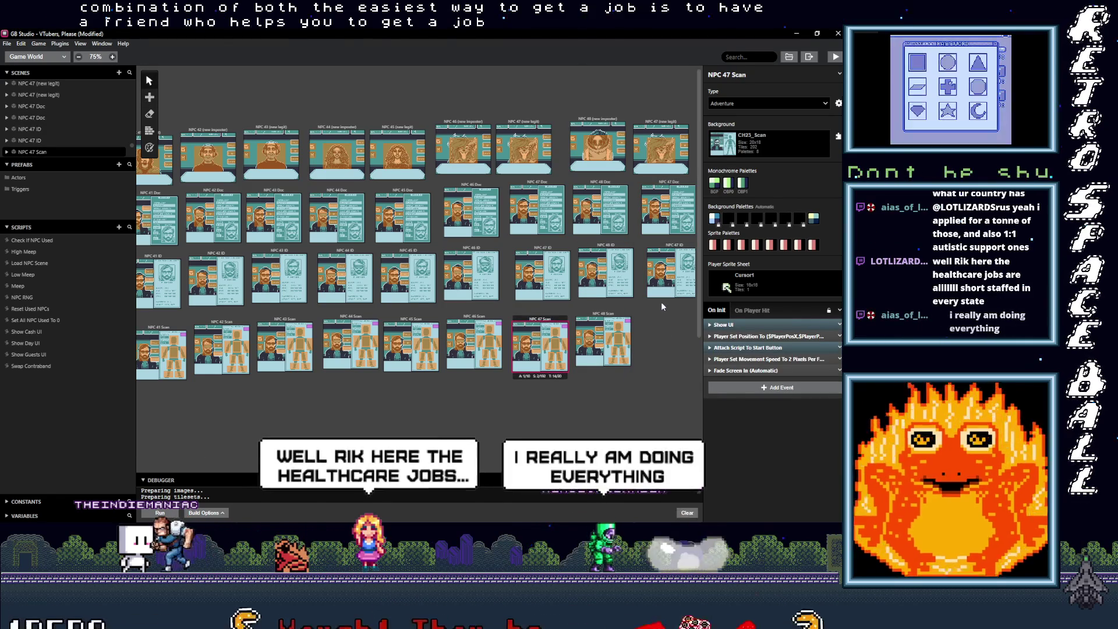
{"action": "left_click", "coordinate": [660, 307]}
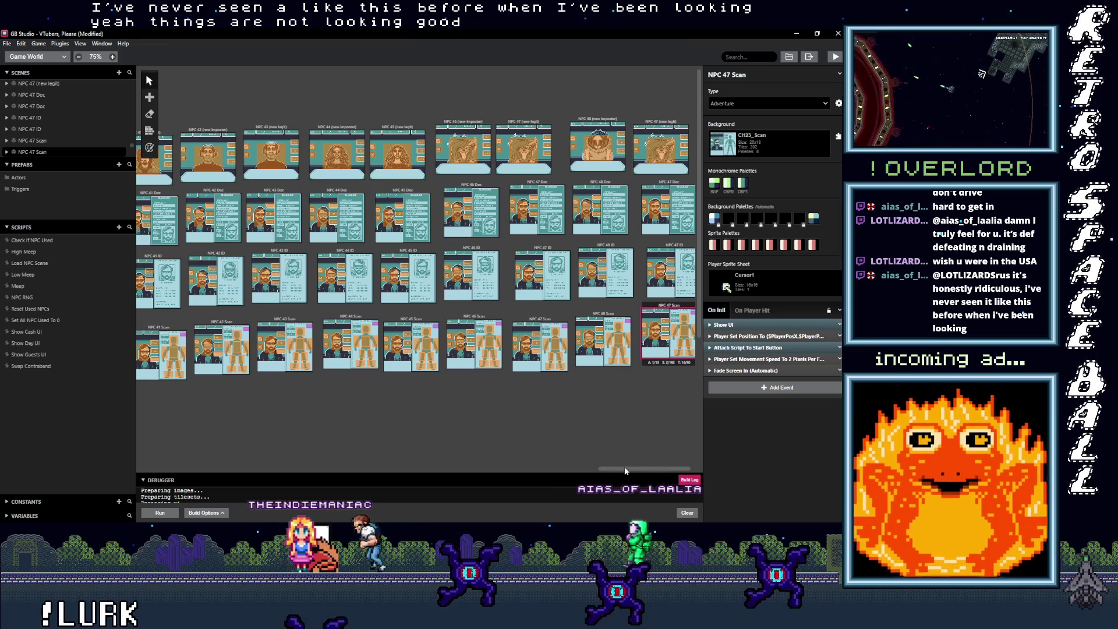
Rename the copied (new legit) and Doc scenes to NPC 49 (new legit) and NPC 49 Doc.
{"action": "left_click_drag", "start_coordinate": [648, 469], "coordinate": [651, 469]}
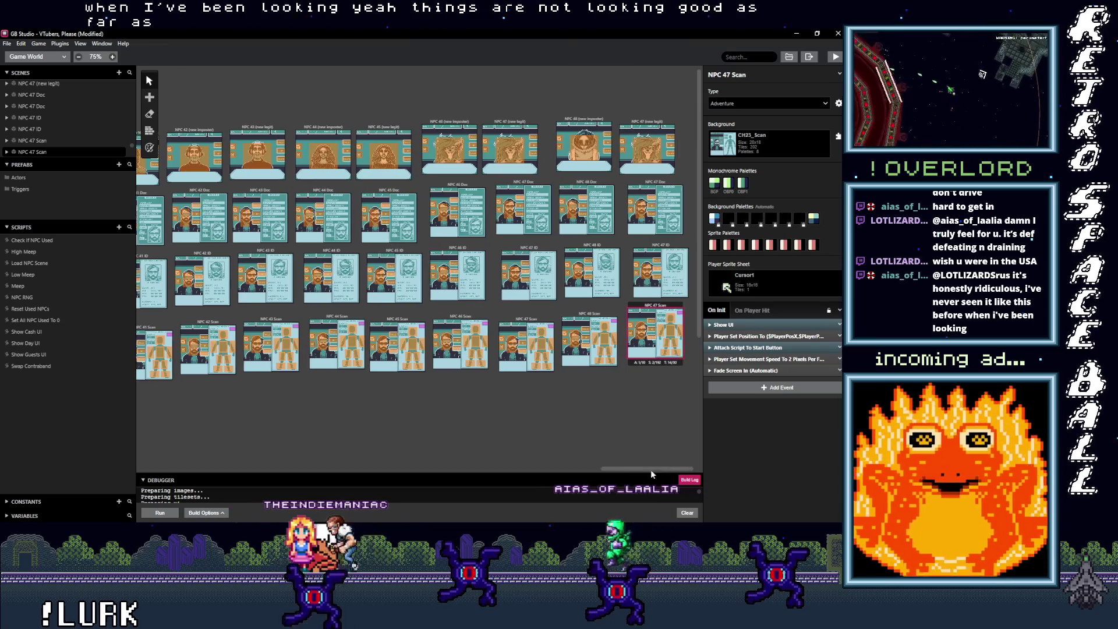
{"action": "left_click", "coordinate": [647, 124]}
{"action": "left_click", "coordinate": [729, 74]}
{"action": "double_click", "coordinate": [728, 74]}
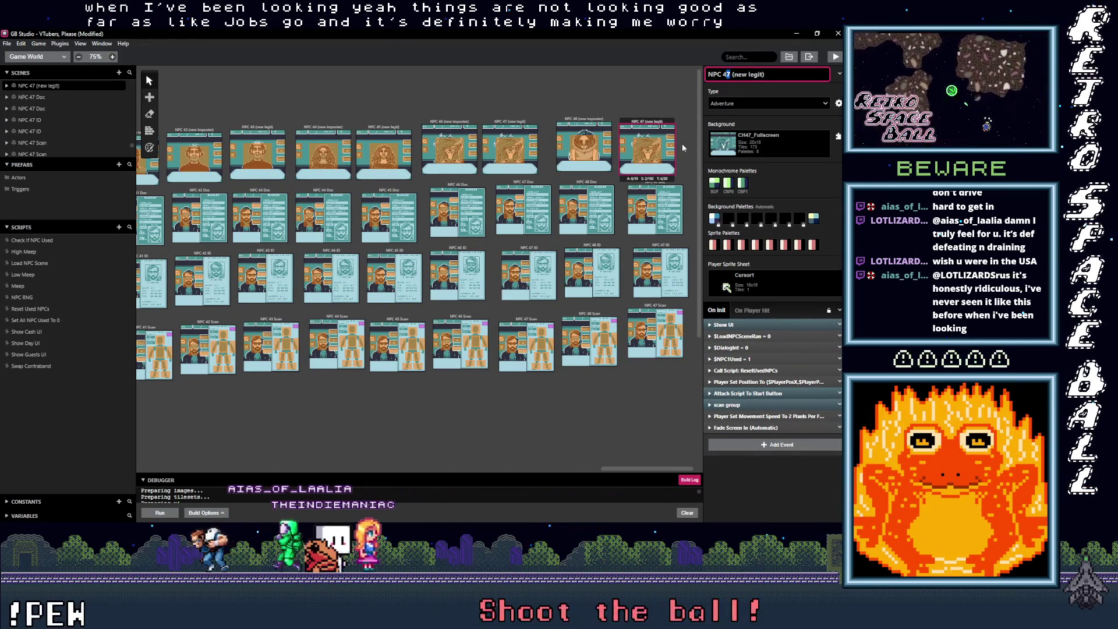
{"action": "type", "text": "49"}
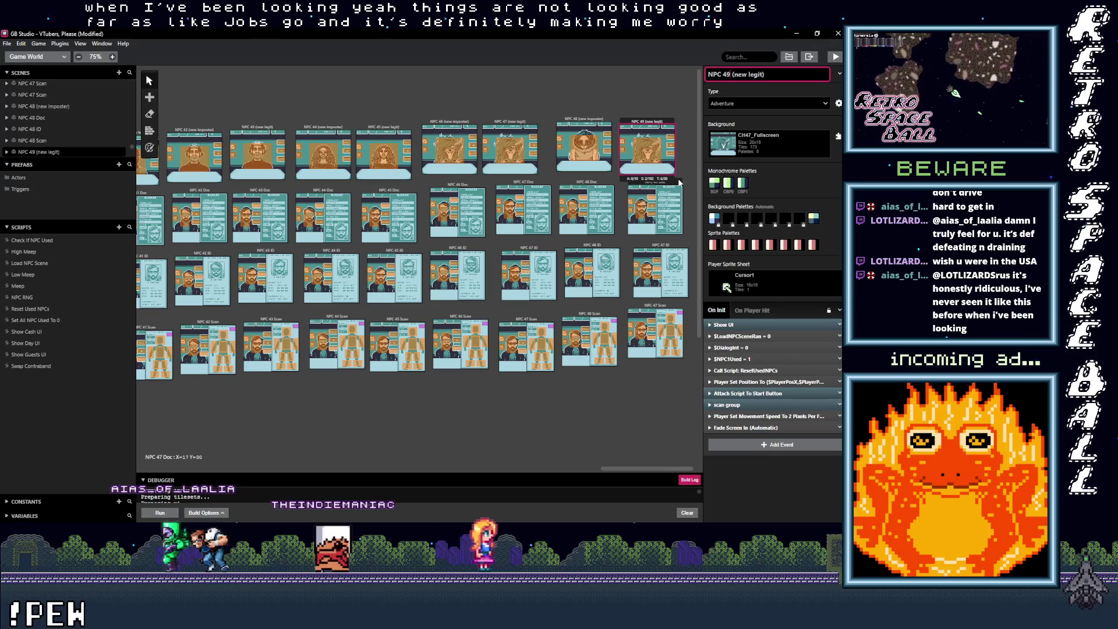
{"action": "left_click", "coordinate": [670, 194]}
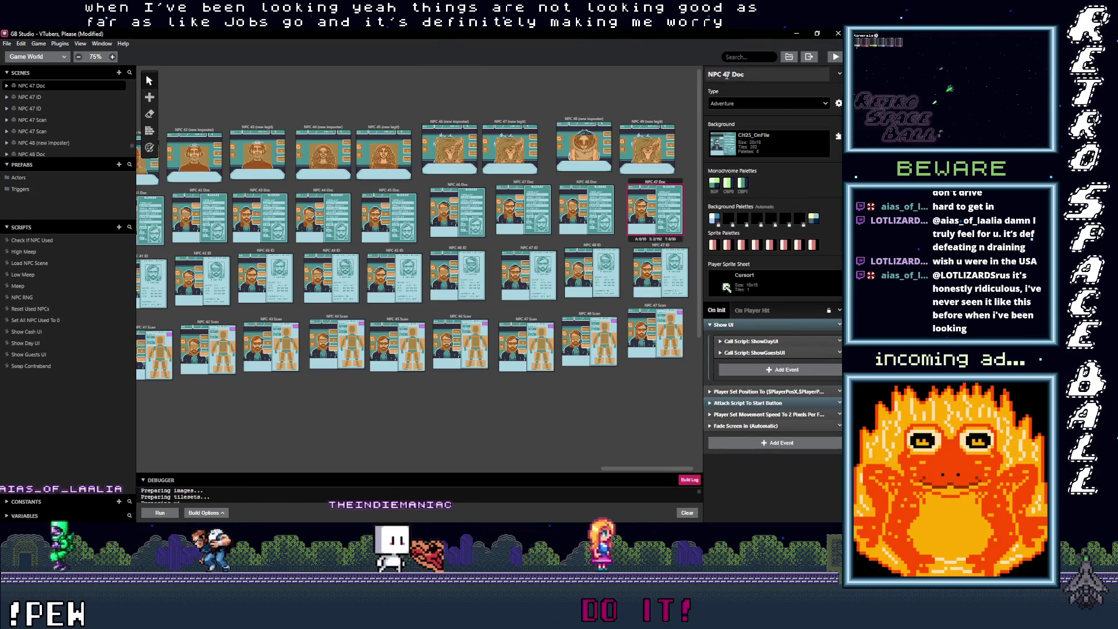
{"action": "double_click", "coordinate": [728, 74]}
{"action": "type", "text": "49"}
Rename the copied ID and Scan scenes to NPC 49 ID and NPC 49 Scan.
{"action": "left_click", "coordinate": [688, 243]}
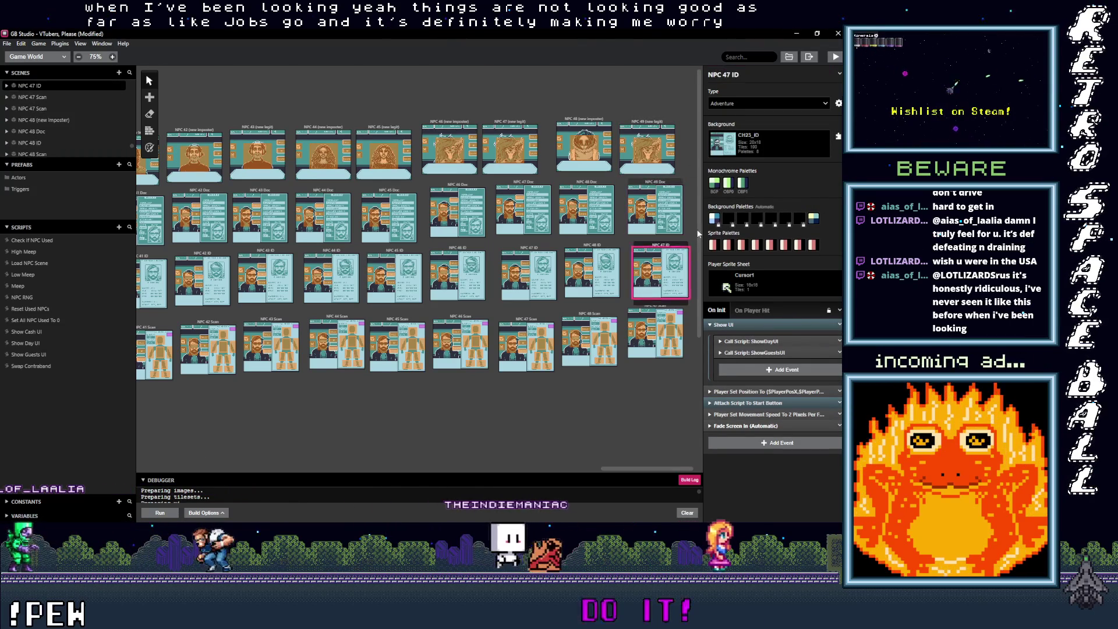
{"action": "double_click", "coordinate": [729, 75]}
{"action": "type", "text": "49"}
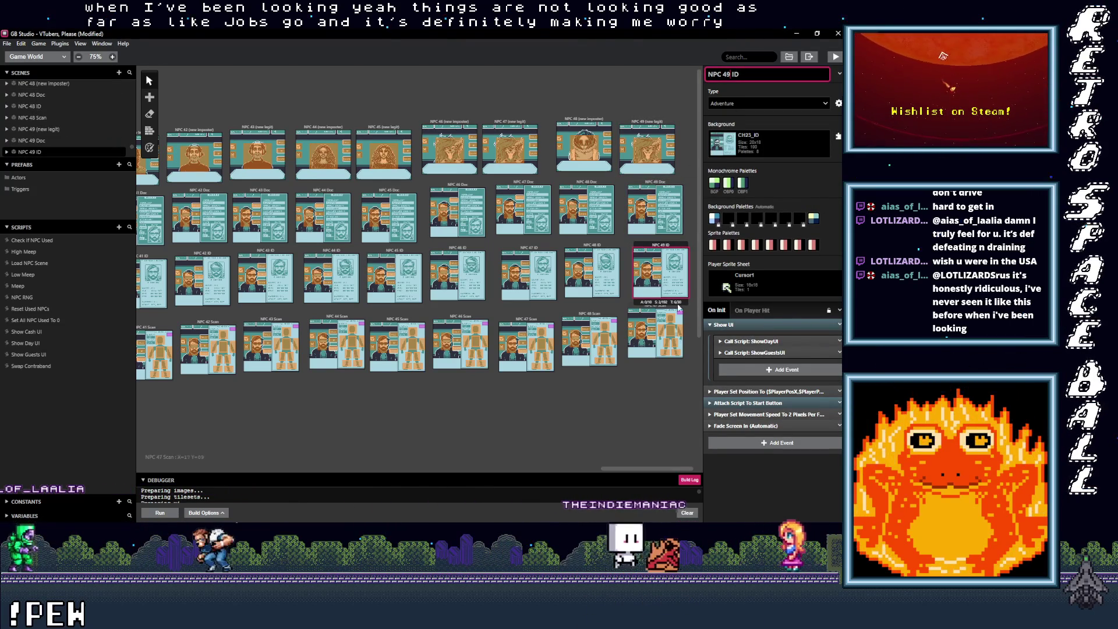
{"action": "left_click", "coordinate": [655, 335]}
{"action": "double_click", "coordinate": [730, 75]}
{"action": "type", "text": "49"}
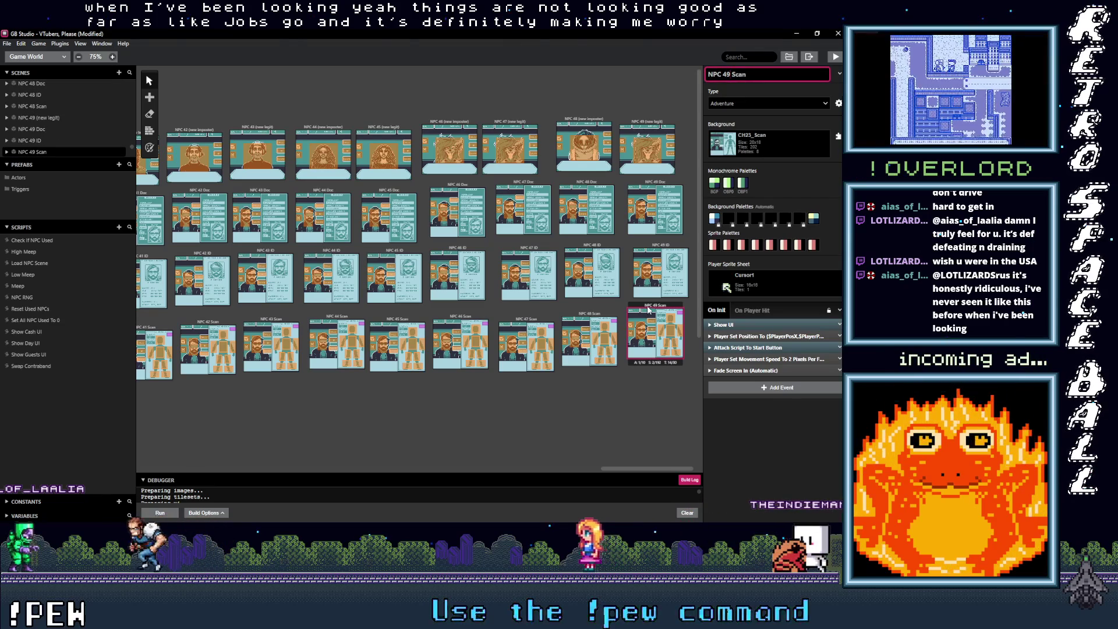
Assign CH49_Fullscreen as NPC 49 (new legit)'s background and shift the scene slightly up-right.
{"action": "left_click", "coordinate": [659, 122]}
{"action": "scroll", "coordinate": [769, 256], "scroll_direction": "down", "scroll_amount": 10}
{"action": "scroll", "coordinate": [770, 256], "scroll_direction": "down", "scroll_amount": 5}
{"action": "scroll", "coordinate": [769, 262], "scroll_direction": "down", "scroll_amount": 5}
{"action": "scroll", "coordinate": [766, 263], "scroll_direction": "down", "scroll_amount": 8}
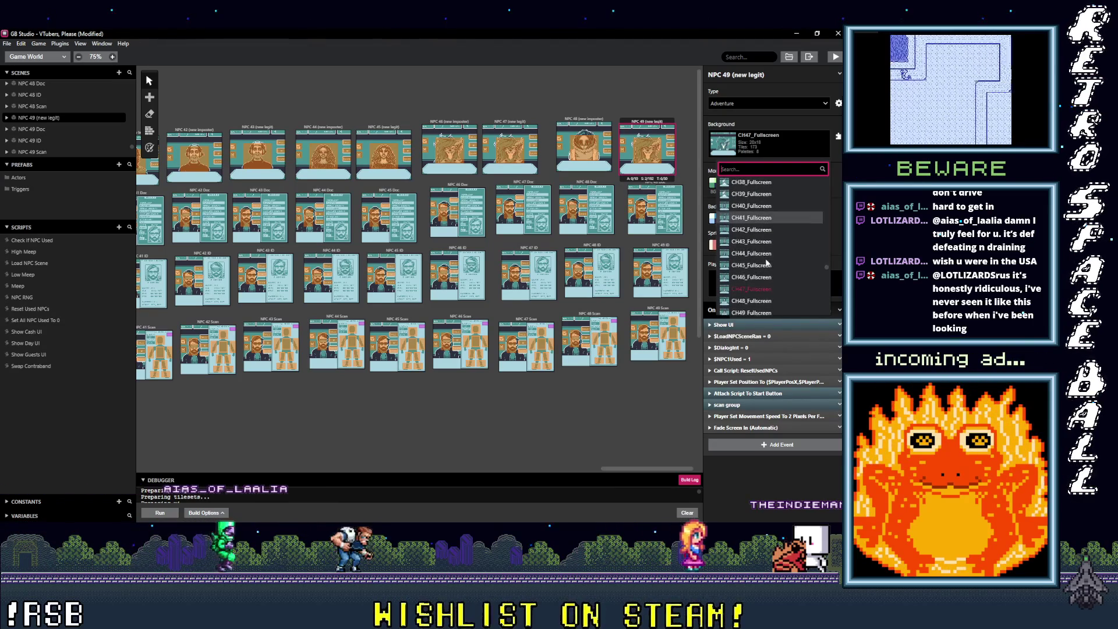
{"action": "scroll", "coordinate": [762, 274], "scroll_direction": "down", "scroll_amount": 1}
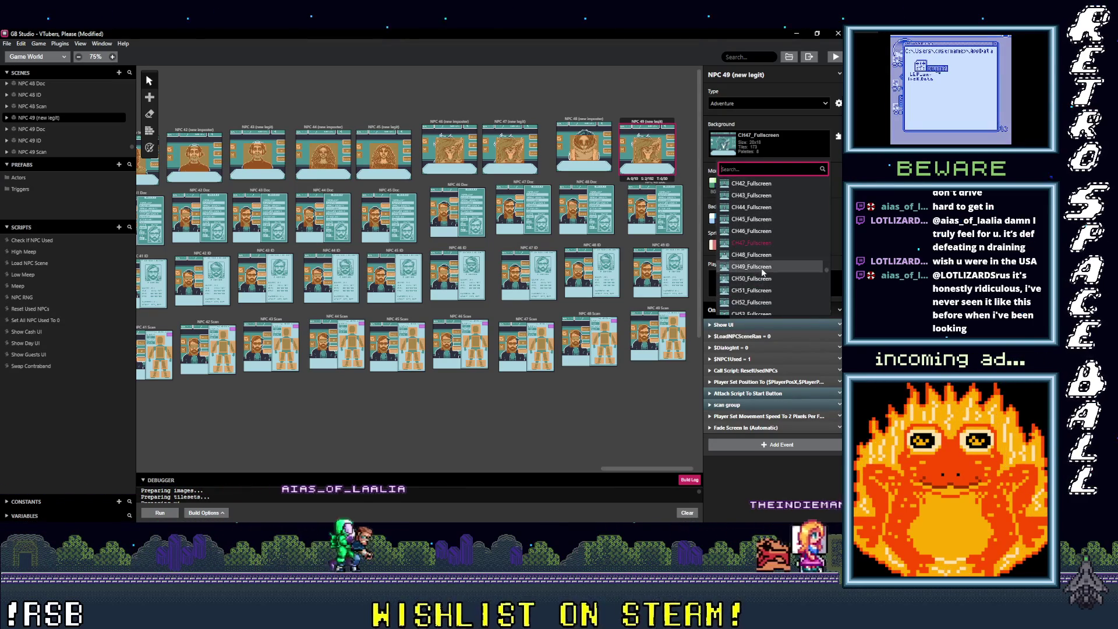
{"action": "left_click", "coordinate": [763, 266]}
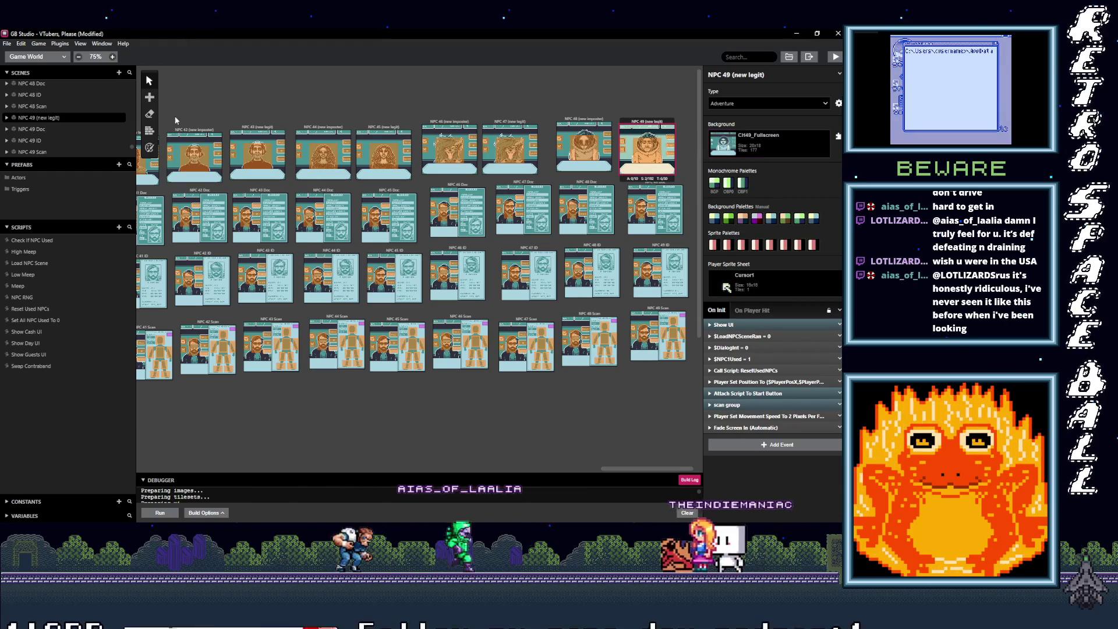
{"action": "left_click", "coordinate": [152, 149]}
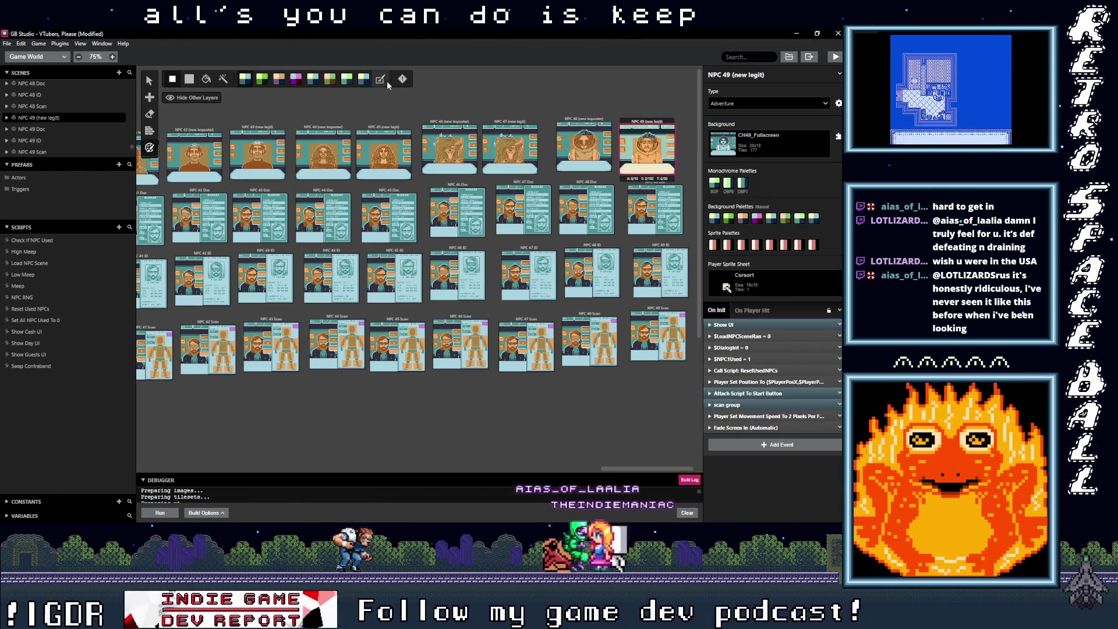
{"action": "left_click_drag", "start_coordinate": [645, 122], "coordinate": [653, 117]}
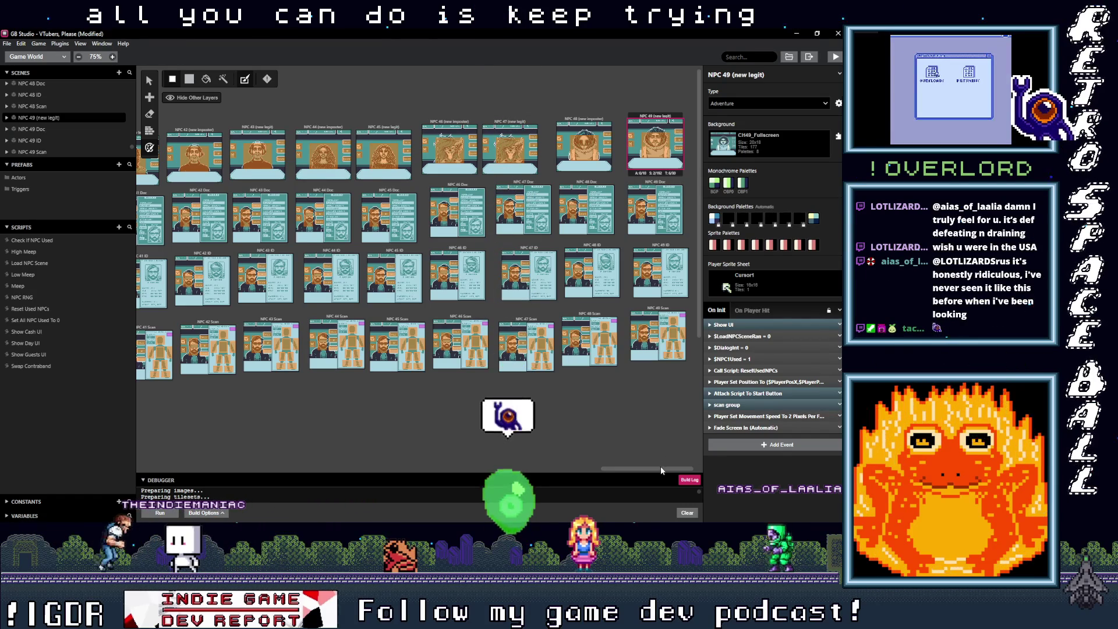
{"action": "left_click", "coordinate": [676, 396]}
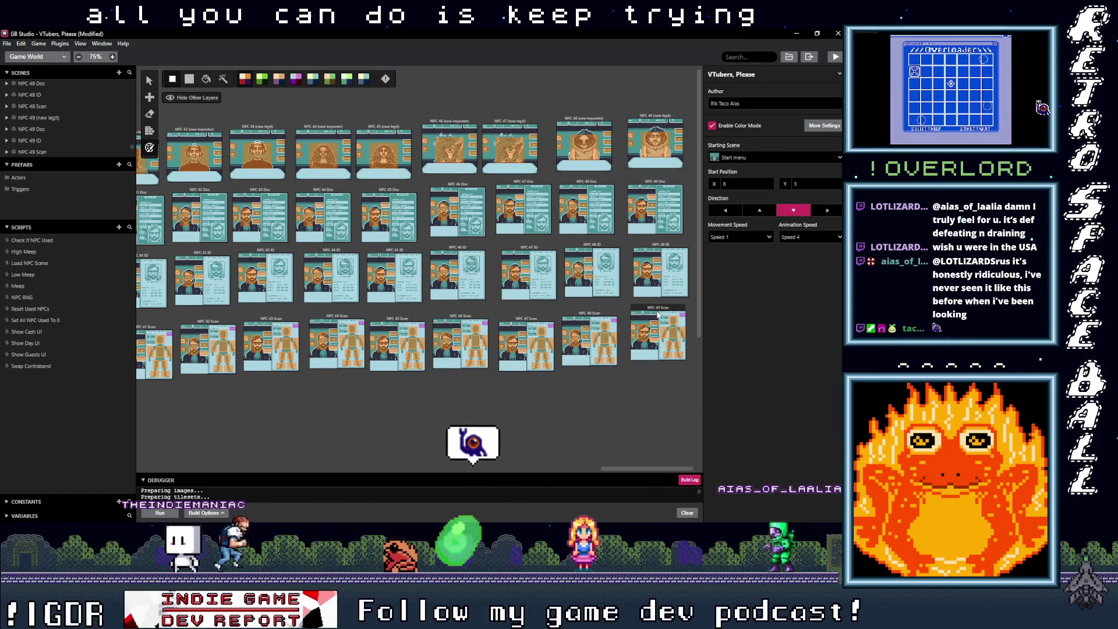
Select the NPC 48 (new imposter) scene on the world canvas.
{"action": "left_click", "coordinate": [595, 119]}
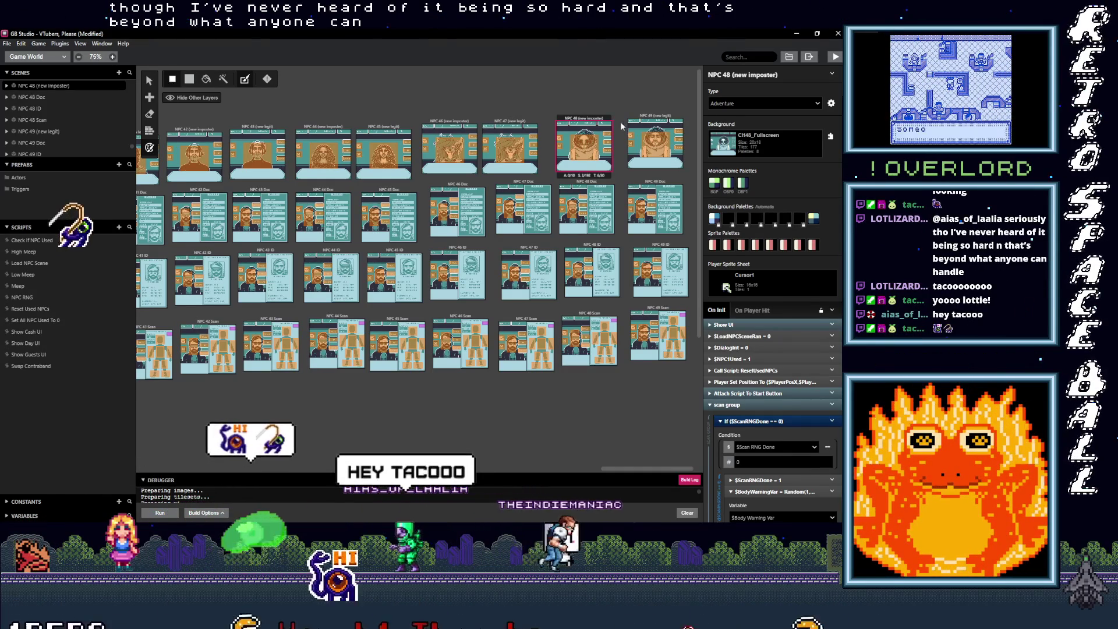
Paste a copy of NPC 48 (new imposter) at the end of the top row.
{"action": "key", "text": "s"}
{"action": "key", "text": "ctrl+v"}
{"action": "scroll", "coordinate": [645, 471], "scroll_direction": "right", "scroll_amount": 1}
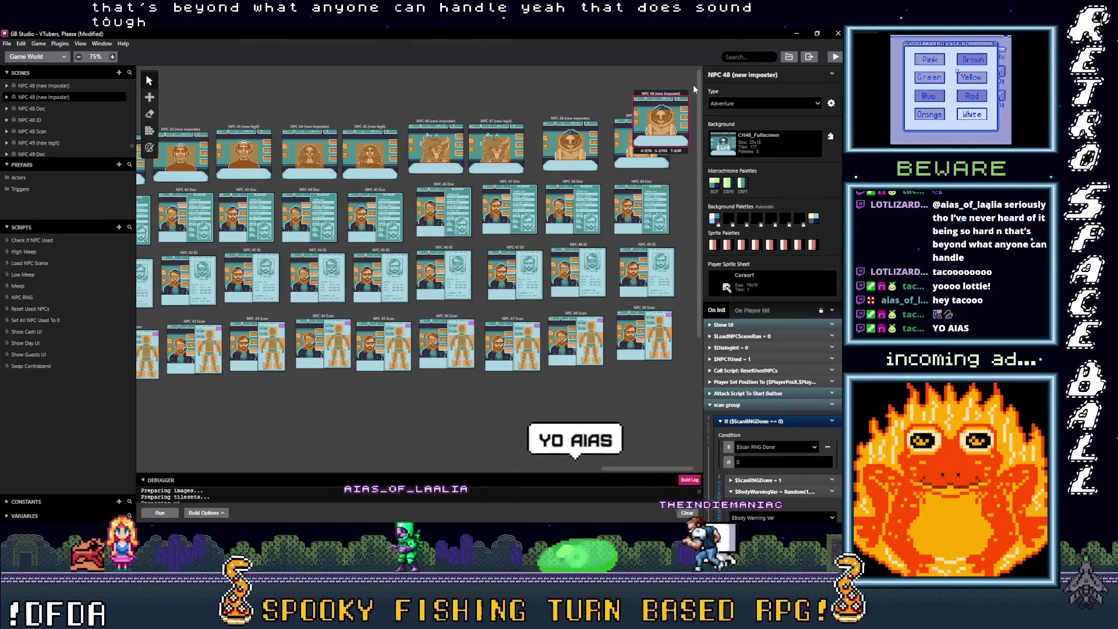
{"action": "left_click_drag", "start_coordinate": [653, 98], "coordinate": [700, 120]}
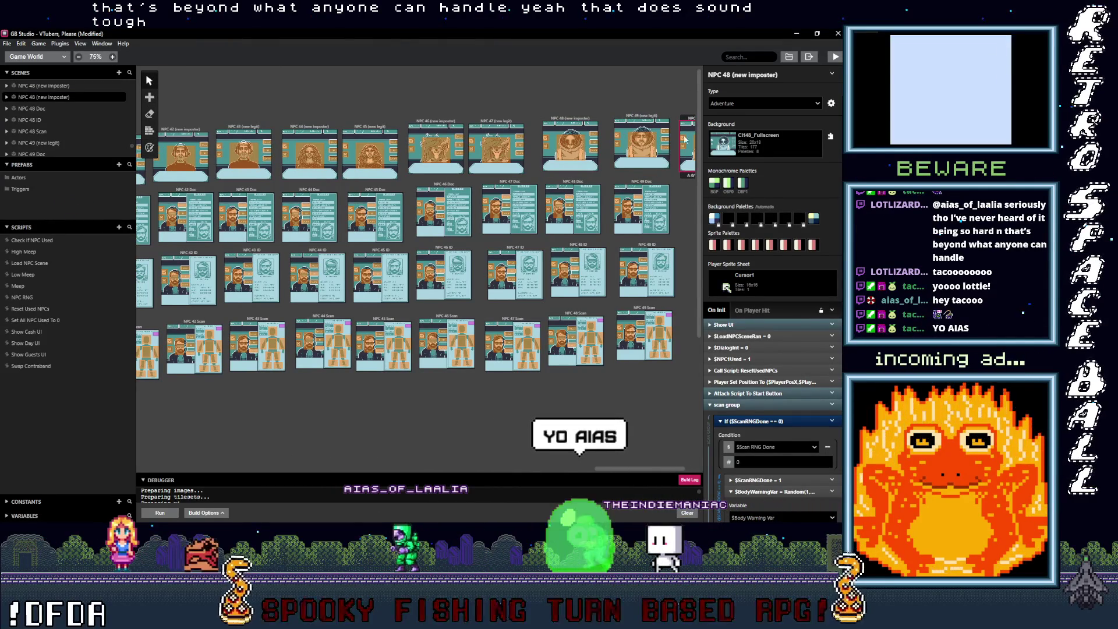
Duplicate NPC 48 Doc and move the copy beside NPC 49 Doc.
{"action": "left_click", "coordinate": [575, 182]}
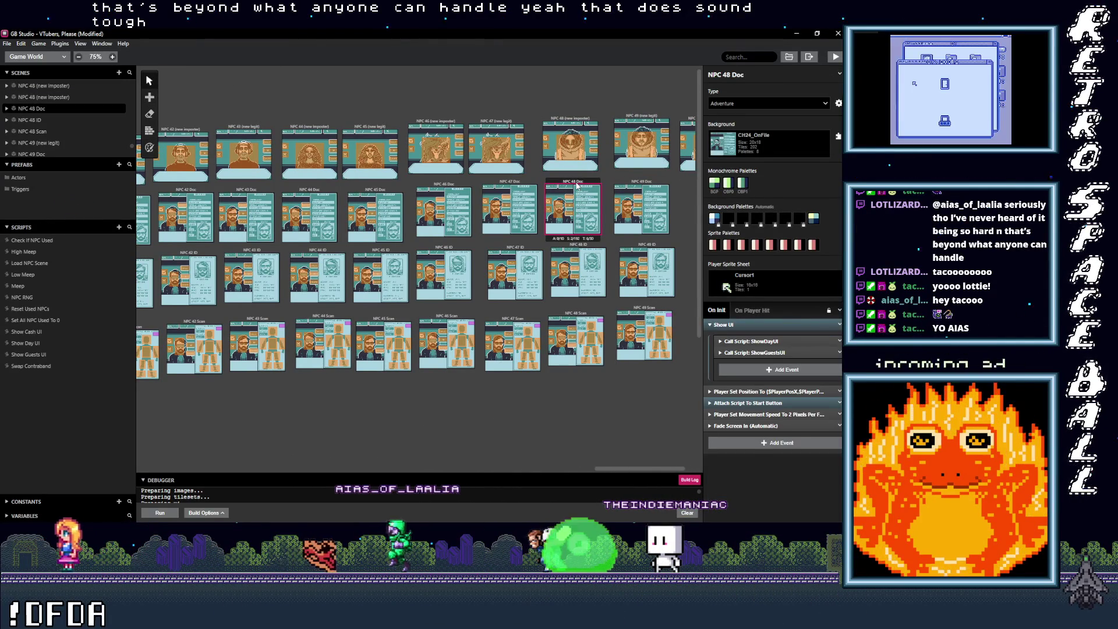
{"action": "left_click", "coordinate": [688, 213]}
{"action": "key", "text": "ctrl+v"}
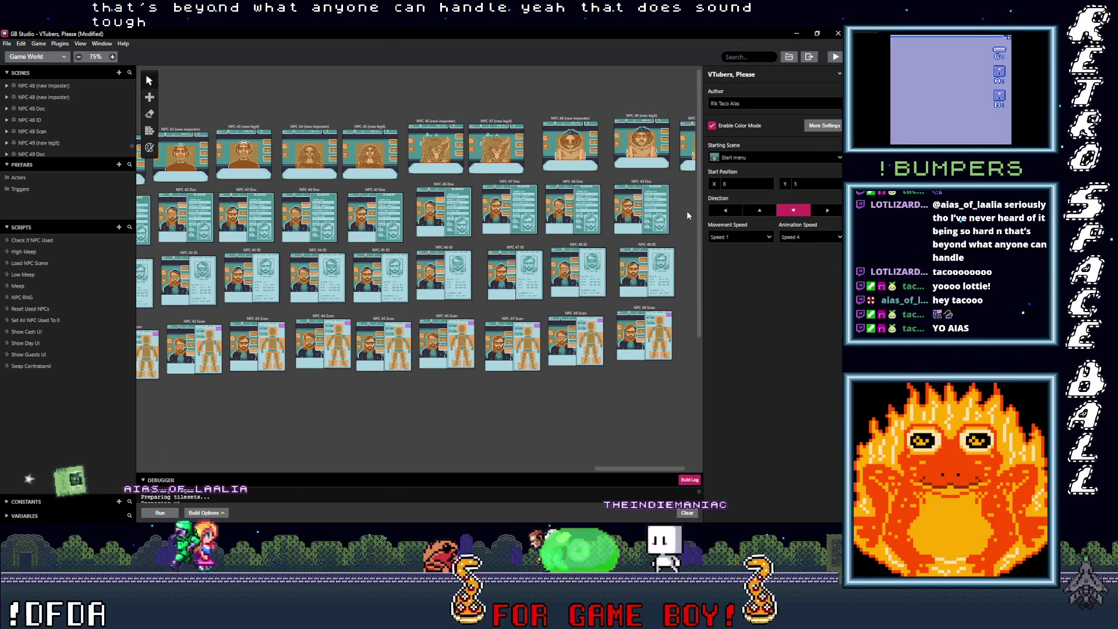
{"action": "left_click", "coordinate": [692, 217]}
{"action": "left_click_drag", "start_coordinate": [696, 223], "coordinate": [731, 236]}
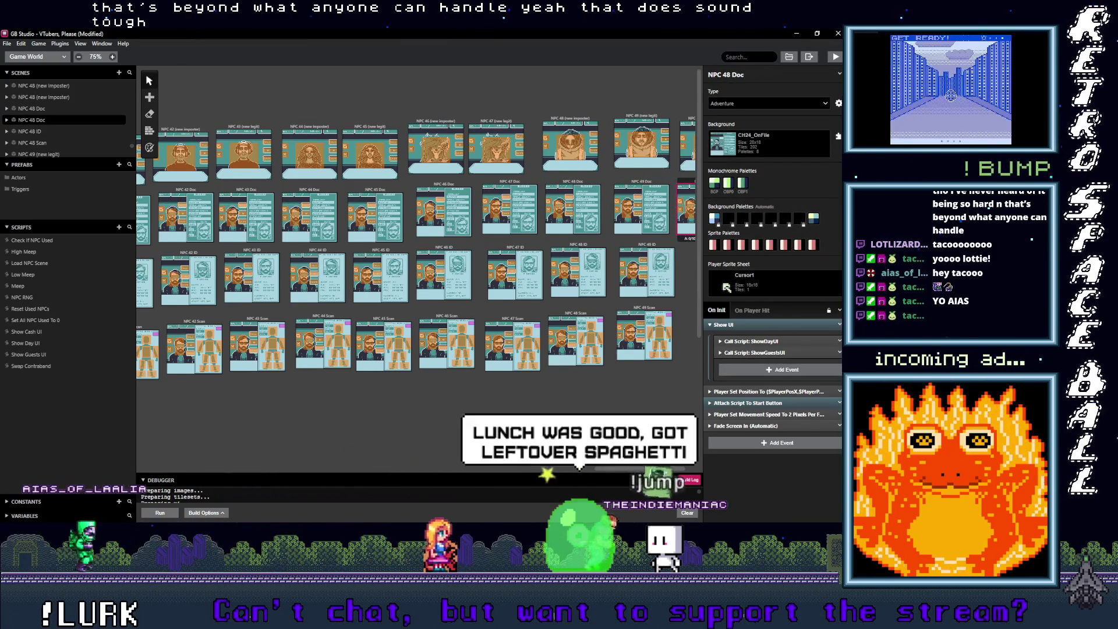
Paste copies of NPC 48 ID and NPC 48 Scan beside NPC 49 ID and Scan.
{"action": "scroll", "coordinate": [543, 252], "scroll_direction": "right", "scroll_amount": 2}
{"action": "left_click", "coordinate": [543, 252]}
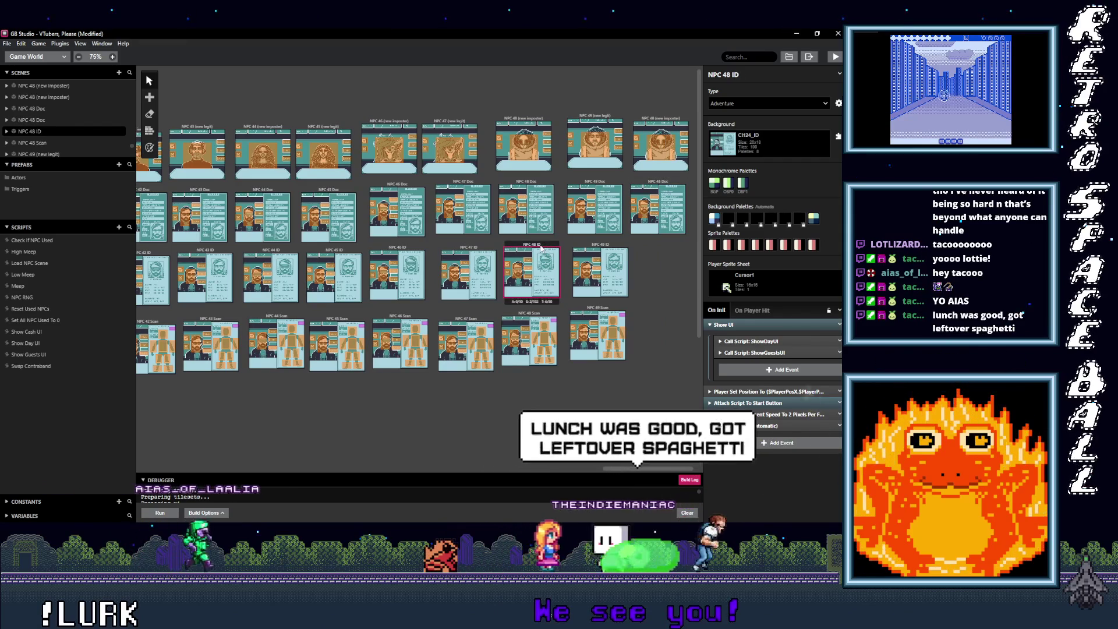
{"action": "key", "text": "ctrl+v"}
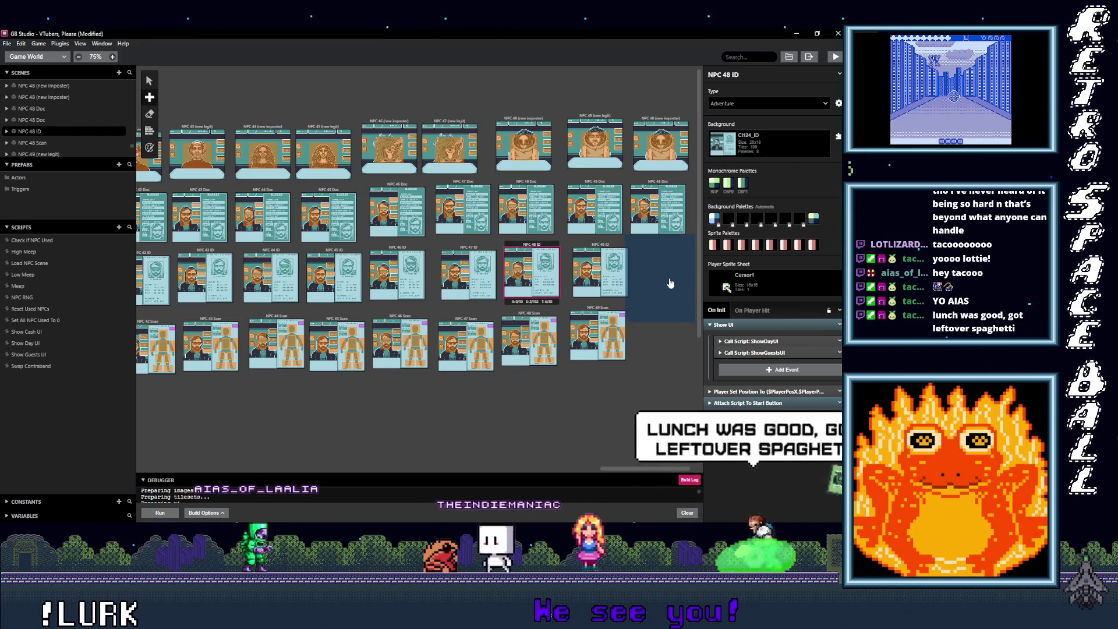
{"action": "left_click", "coordinate": [547, 321]}
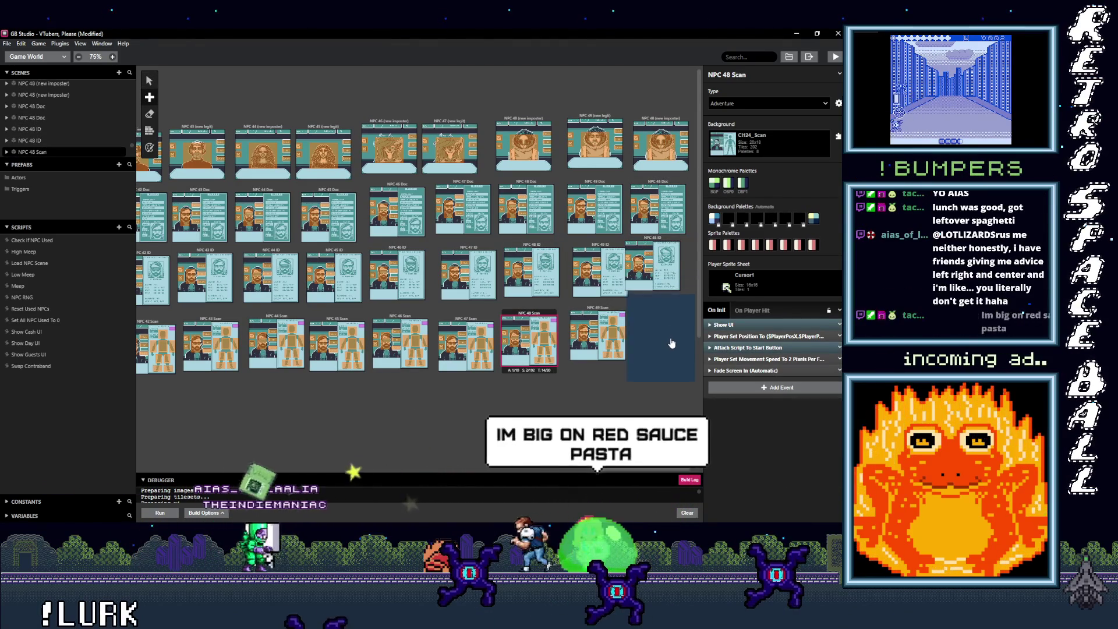
{"action": "key", "text": "ctrl+v"}
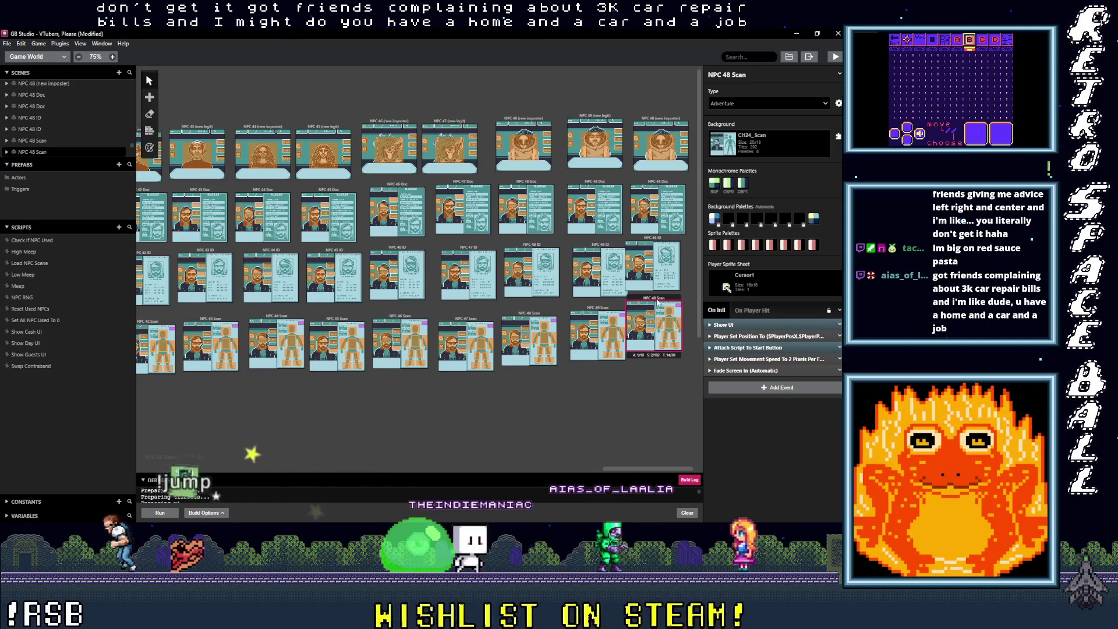
Rename the copied (new imposter) and Doc scenes to NPC 50 (new imposter) and NPC 50 Doc.
{"action": "left_click_drag", "start_coordinate": [662, 304], "coordinate": [667, 306]}
{"action": "left_click", "coordinate": [648, 240]}
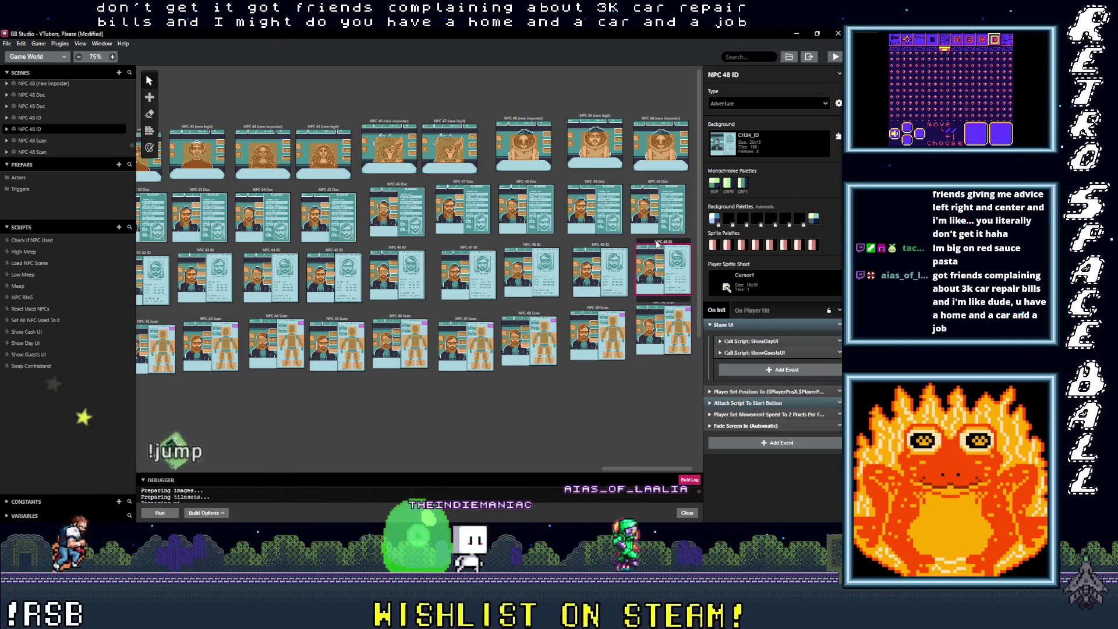
{"action": "left_click", "coordinate": [655, 182]}
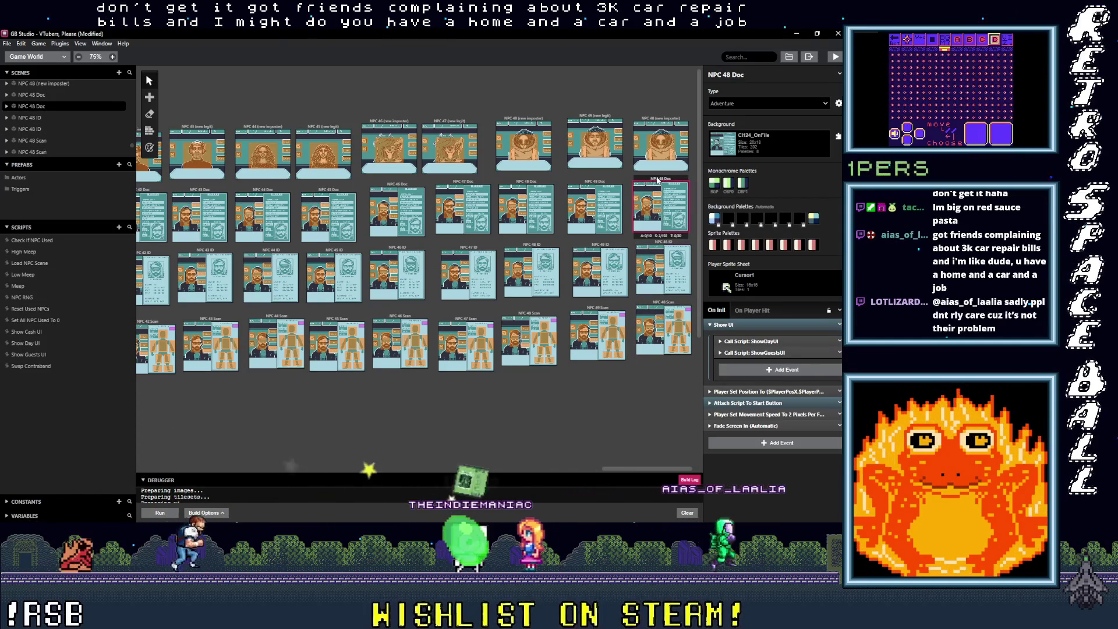
{"action": "left_click", "coordinate": [655, 126]}
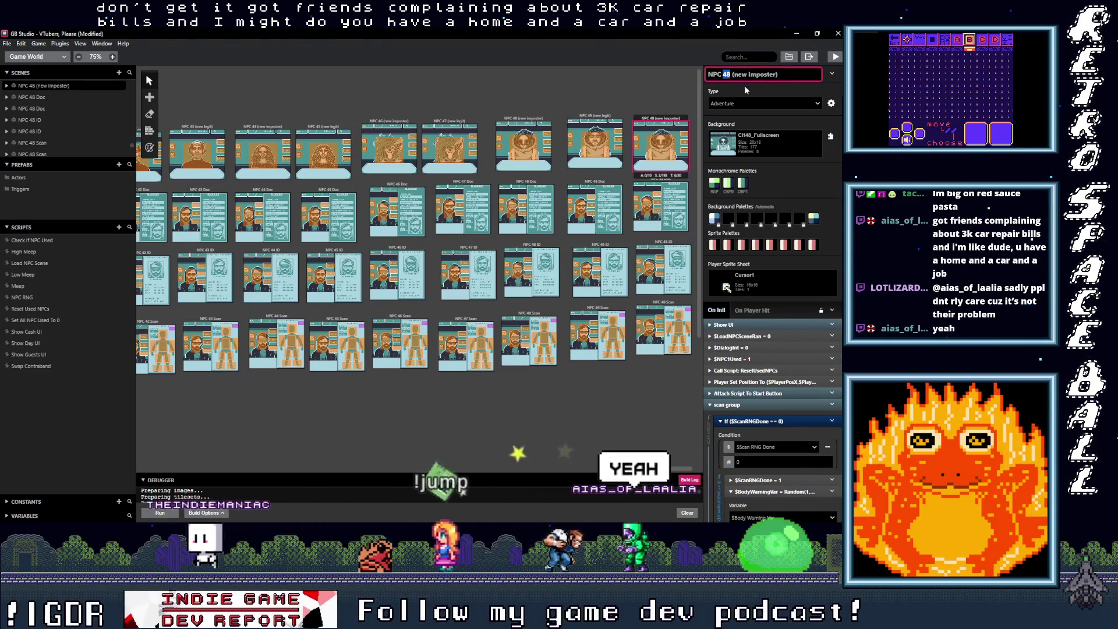
{"action": "type", "text": "50"}
{"action": "left_click", "coordinate": [662, 184]}
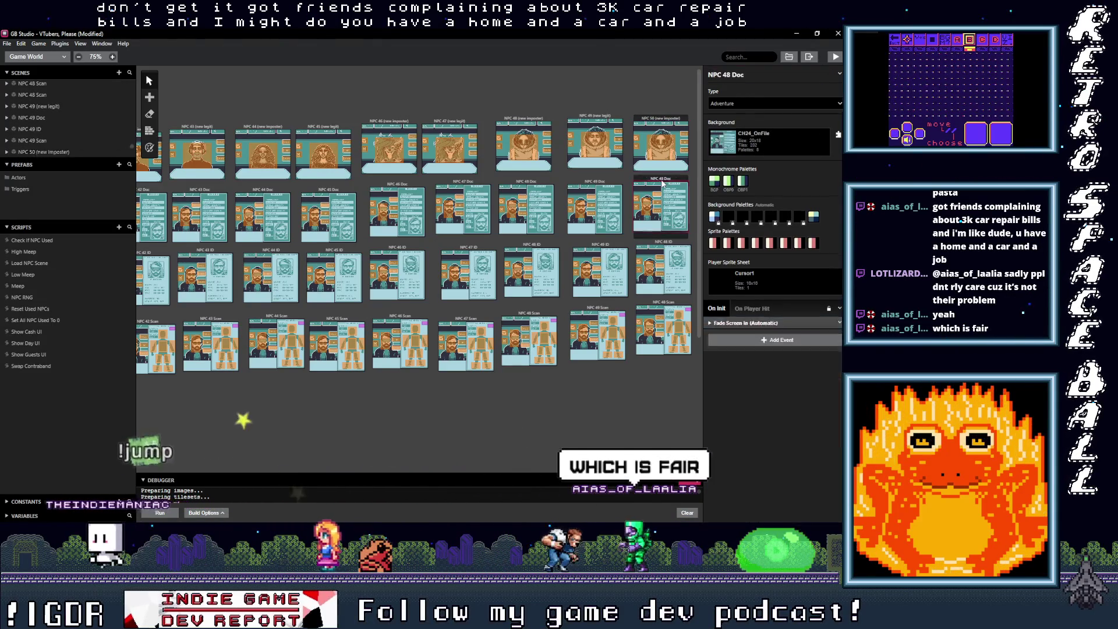
{"action": "double_click", "coordinate": [727, 74]}
{"action": "type", "text": "50"}
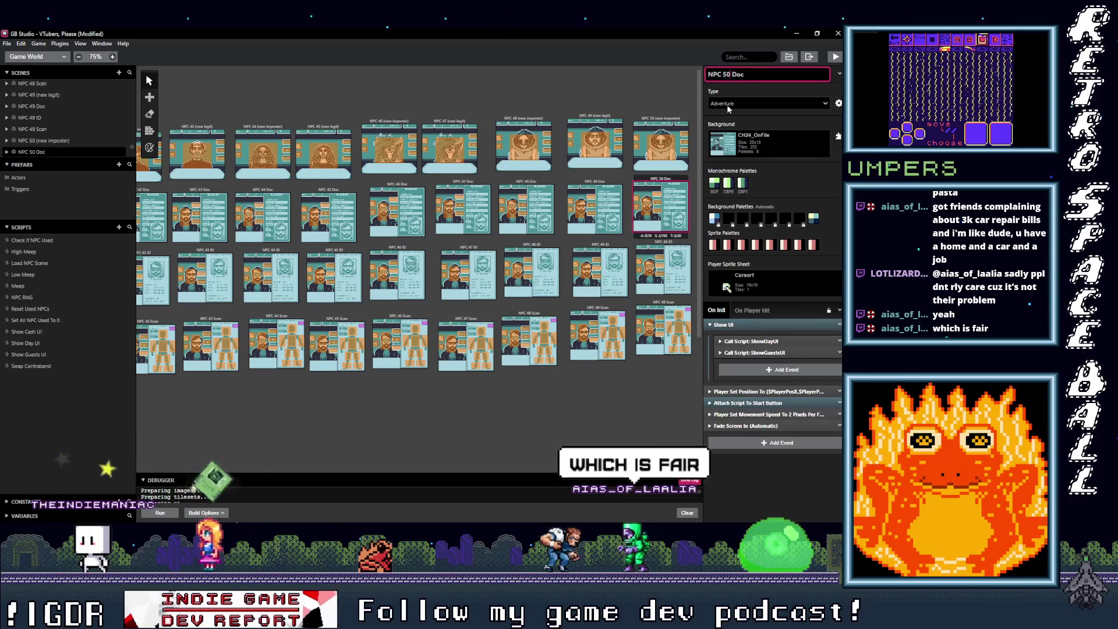
Rename the copied ID and Scan scenes to NPC 50 ID and NPC 50 Scan.
{"action": "left_click", "coordinate": [663, 269]}
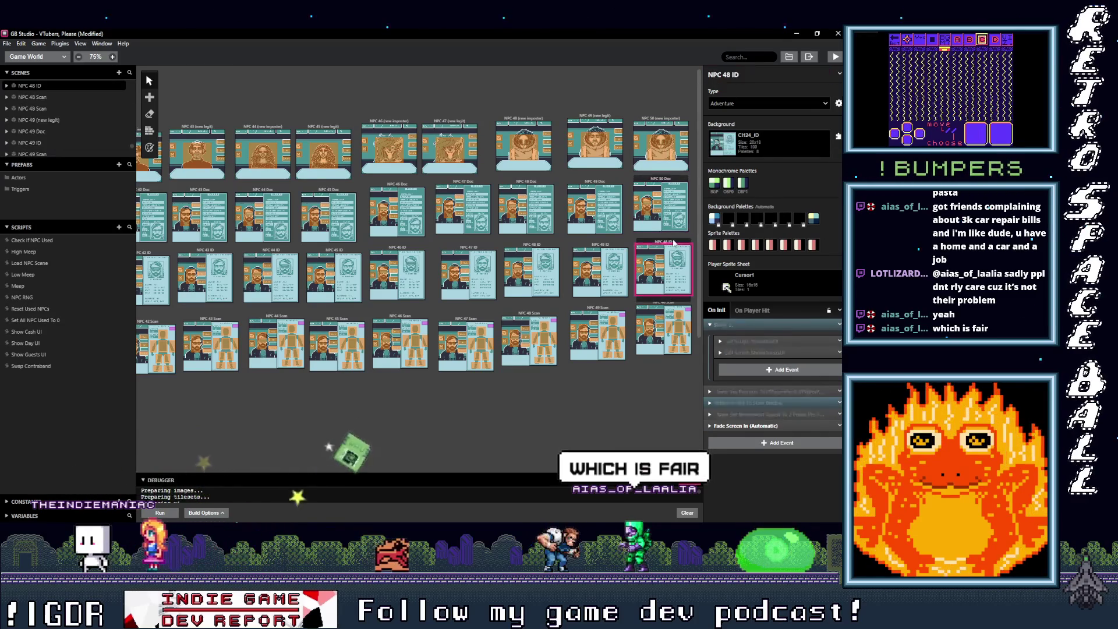
{"action": "double_click", "coordinate": [726, 74]}
{"action": "type", "text": "50"}
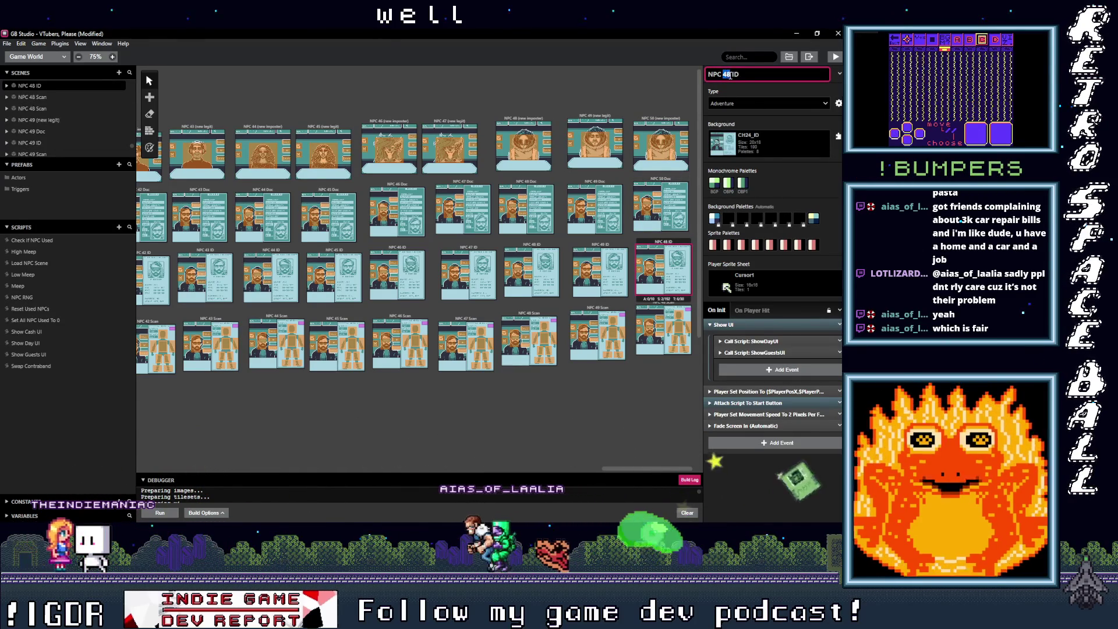
{"action": "left_click", "coordinate": [661, 306]}
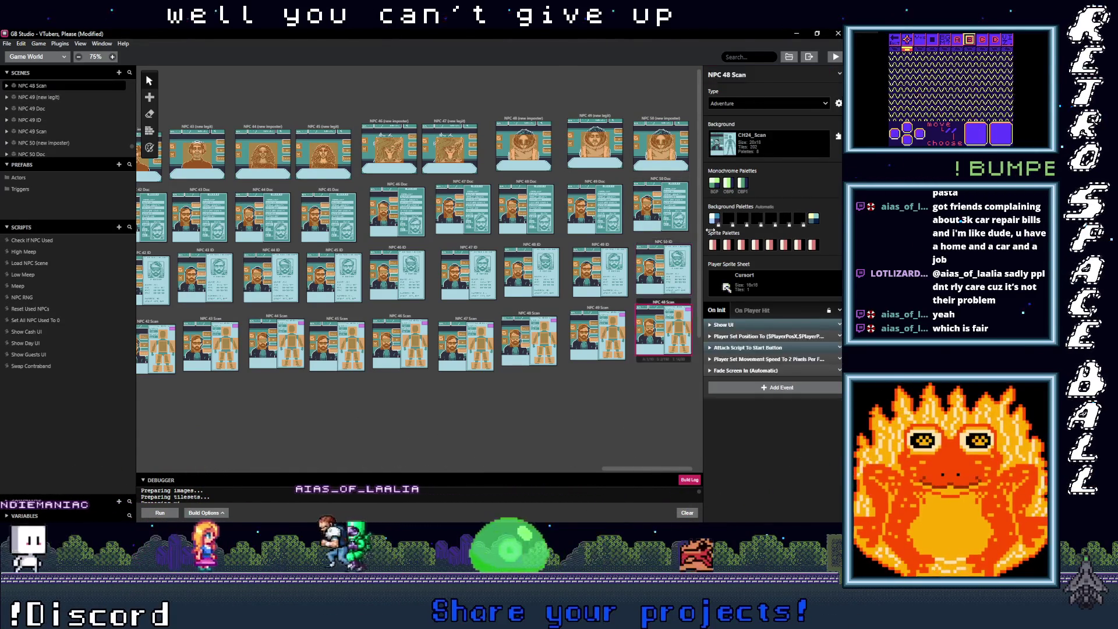
{"action": "double_click", "coordinate": [727, 75]}
{"action": "type", "text": "50"}
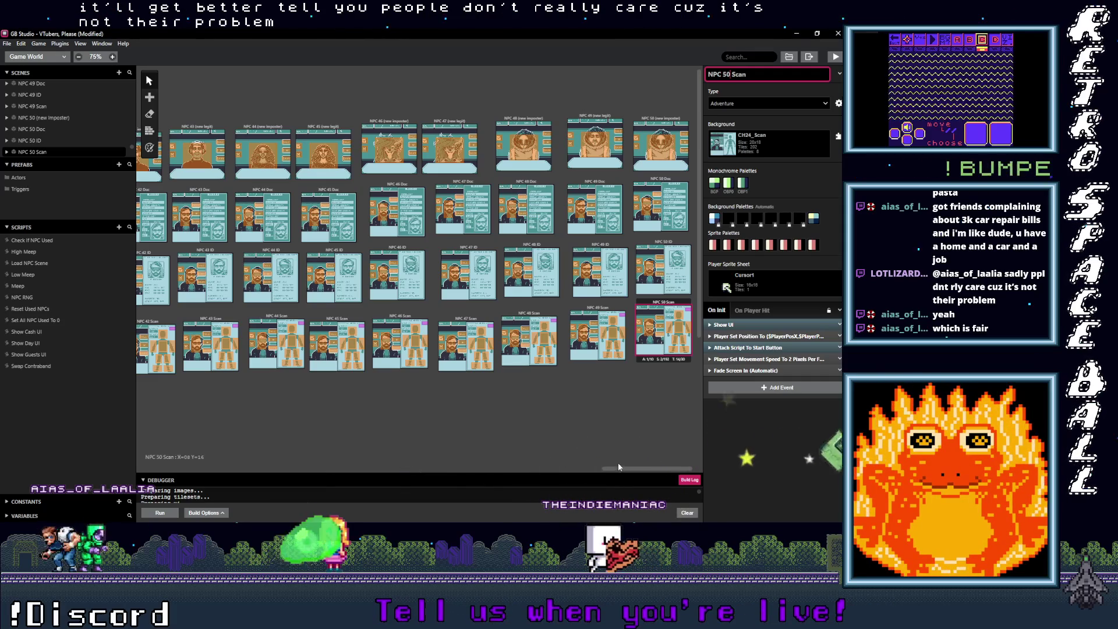
{"action": "scroll", "coordinate": [634, 469], "scroll_direction": "right", "scroll_amount": 1}
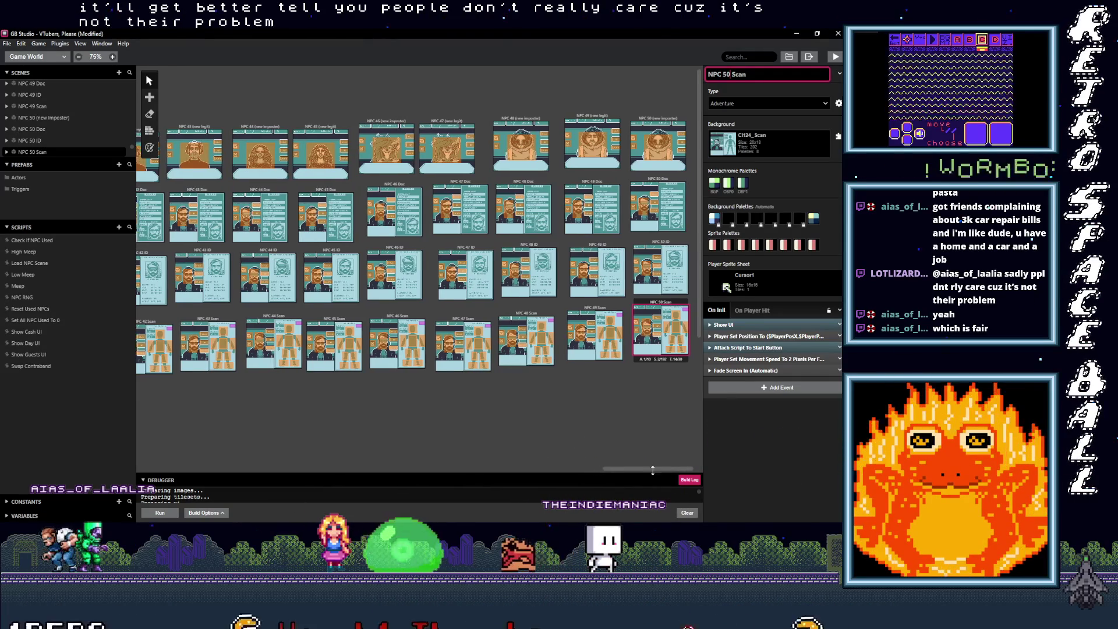
Select NPC 50 (new imposter), still on CH48_Fullscreen, and open its Background list.
{"action": "left_click", "coordinate": [655, 119]}
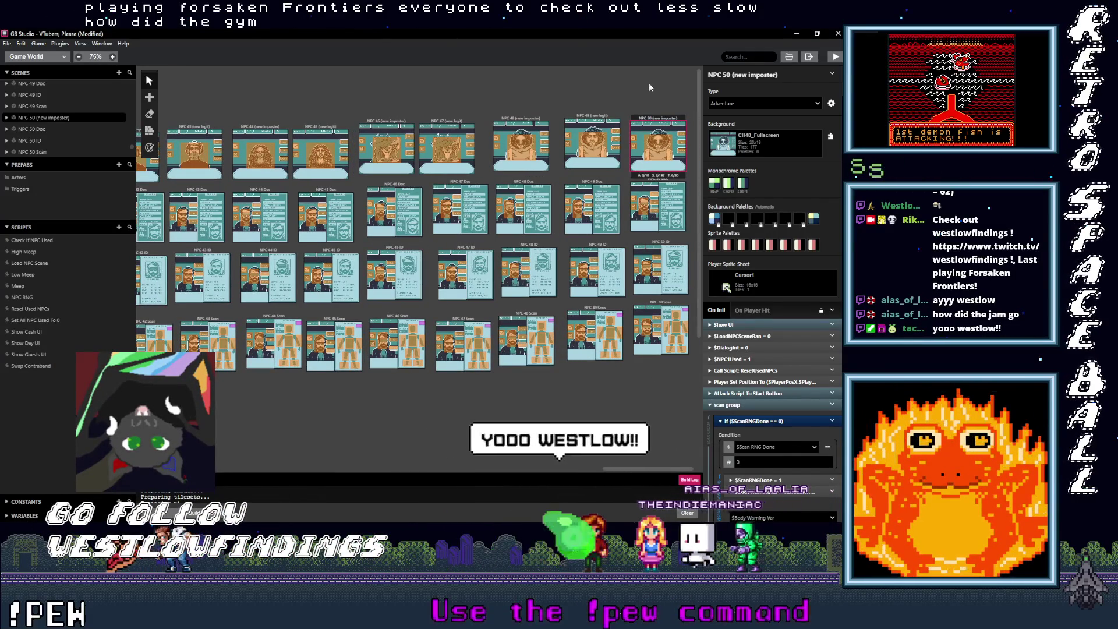
{"action": "left_click", "coordinate": [780, 136]}
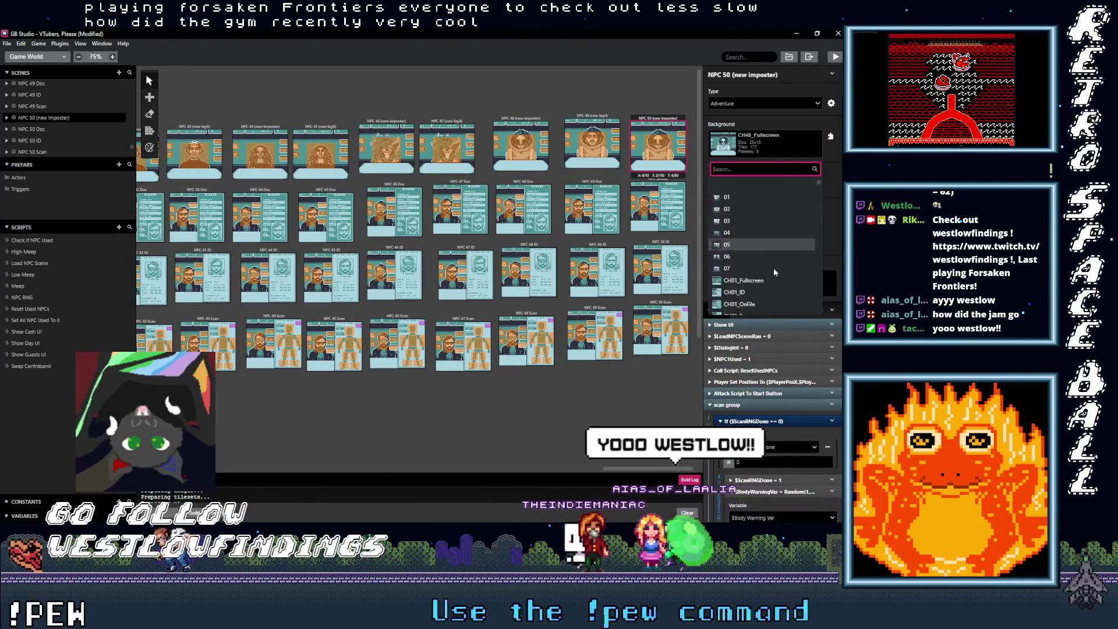
Pick CH50_Fullscreen from the background list for the NPC 50 (new imposter) scene, replacing CH48_Fullscreen.
{"action": "scroll", "coordinate": [773, 269], "scroll_direction": "down", "scroll_amount": 10}
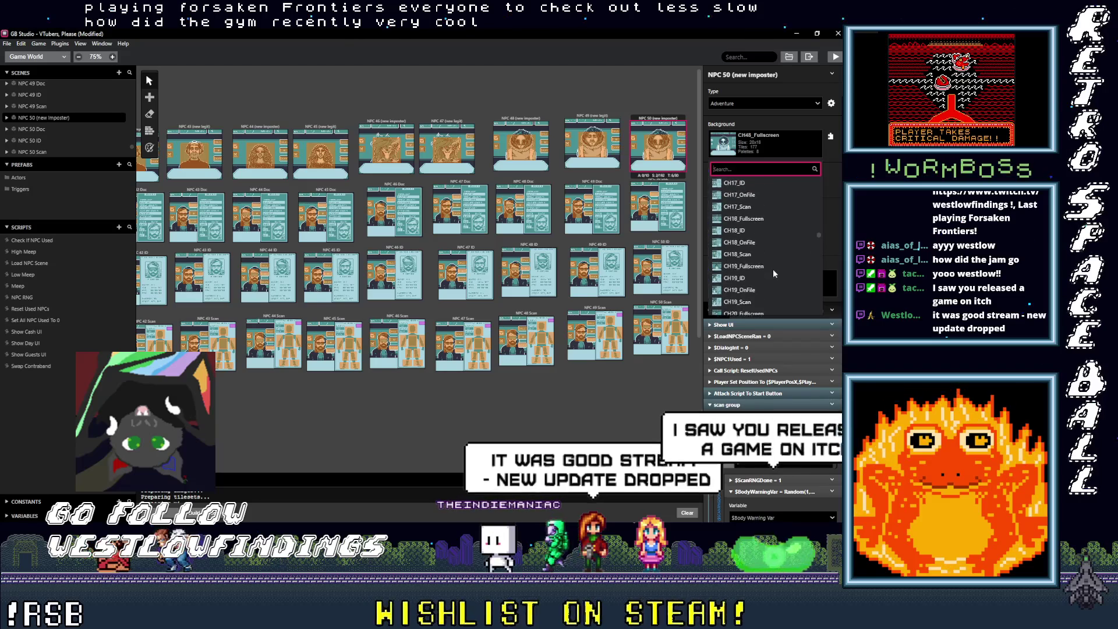
{"action": "scroll", "coordinate": [773, 269], "scroll_direction": "down", "scroll_amount": 7}
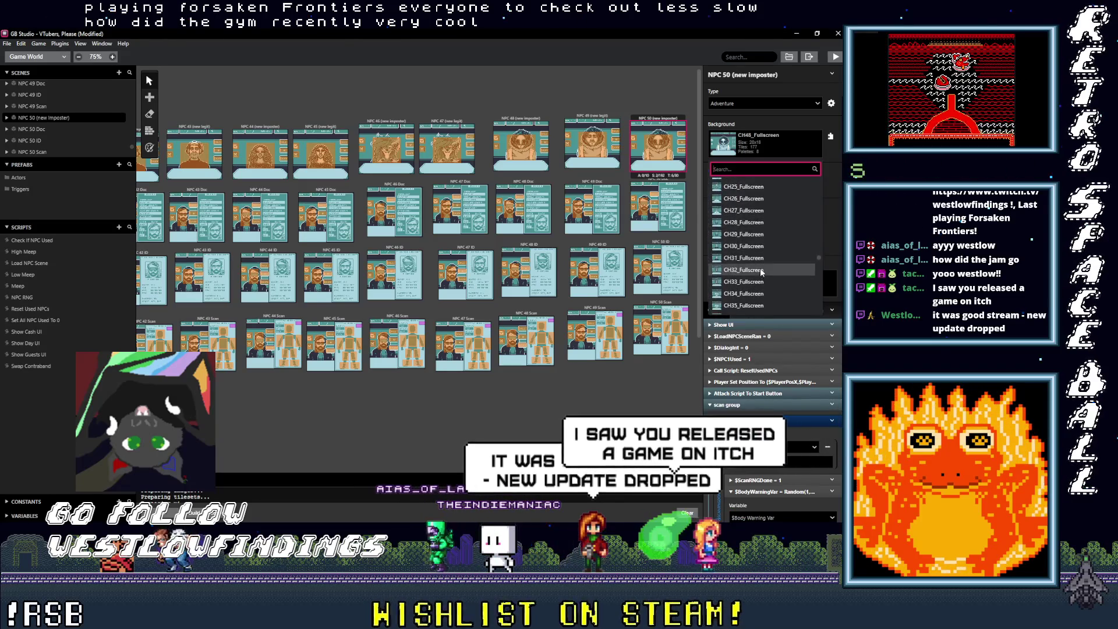
{"action": "scroll", "coordinate": [760, 267], "scroll_direction": "down", "scroll_amount": 3}
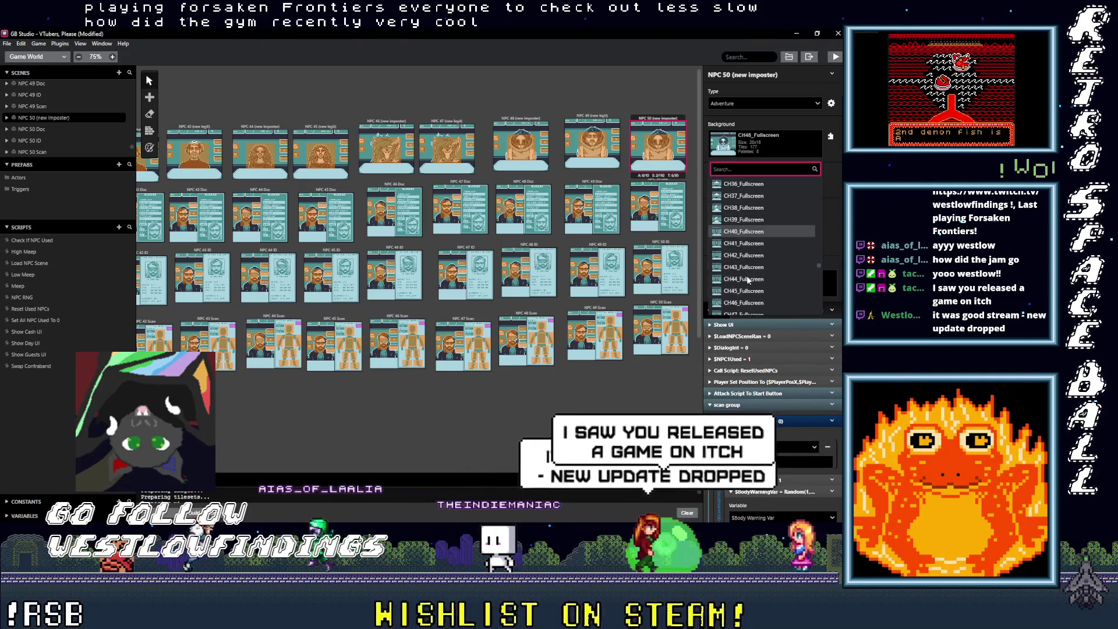
{"action": "scroll", "coordinate": [749, 279], "scroll_direction": "down", "scroll_amount": 2}
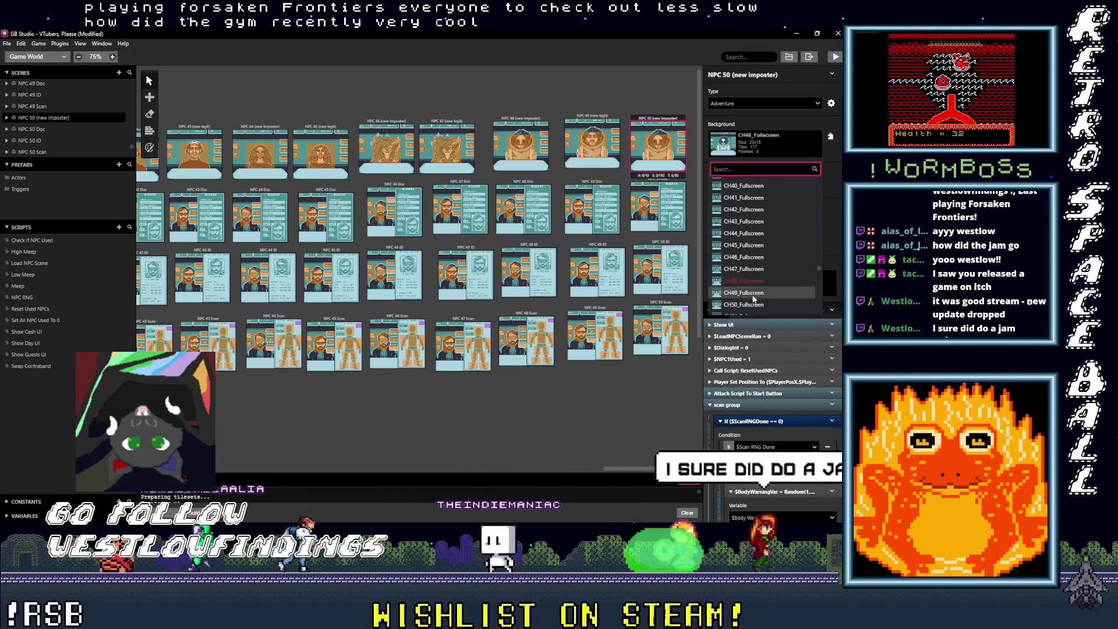
{"action": "left_click", "coordinate": [749, 304]}
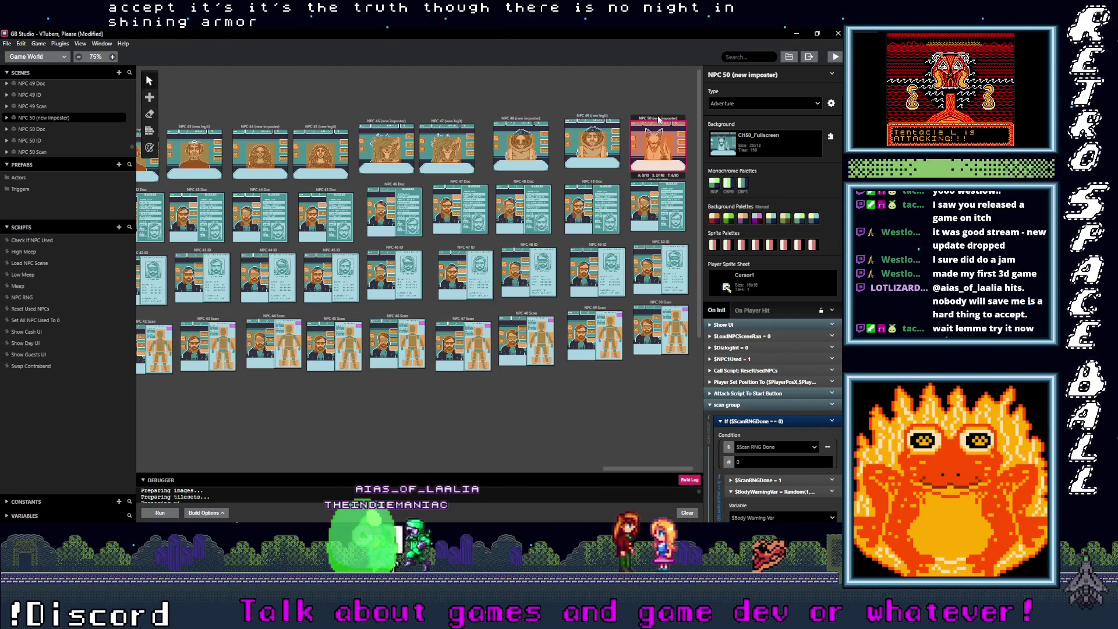
{"action": "left_click", "coordinate": [657, 121]}
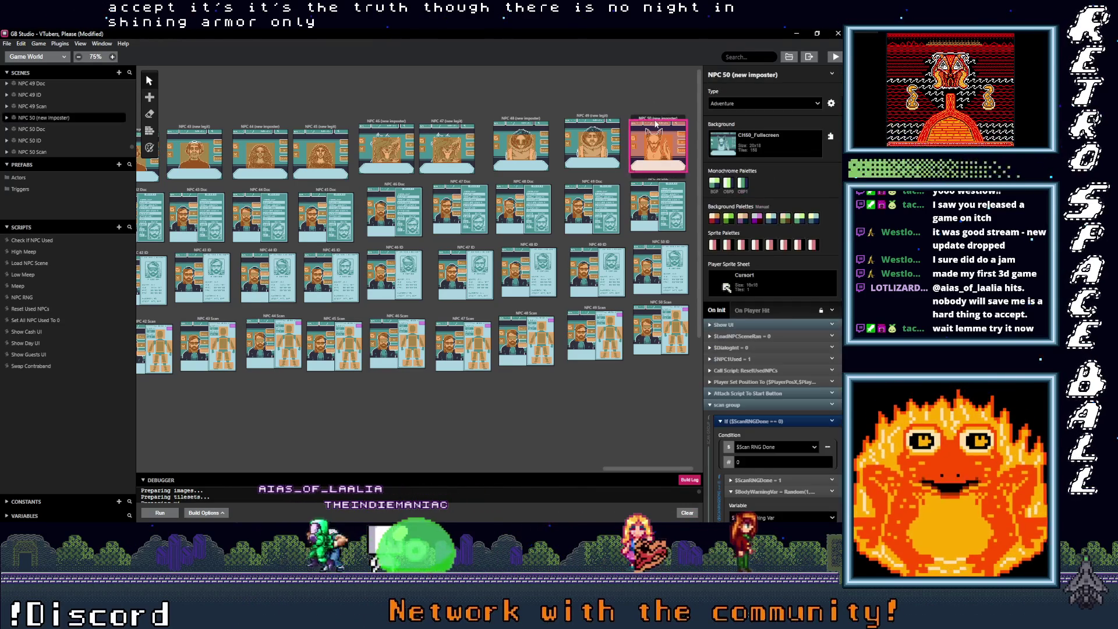
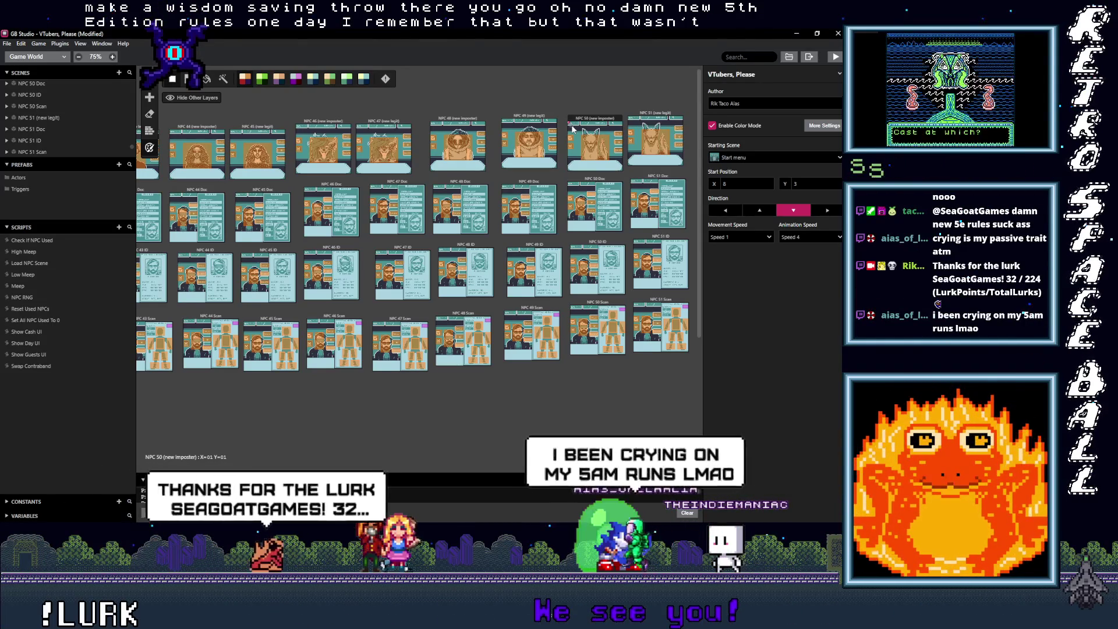
Build the VTubers, Please project with Ctrl+B and watch it prepare images and tilesets.
{"action": "key", "text": "ctrl+b"}
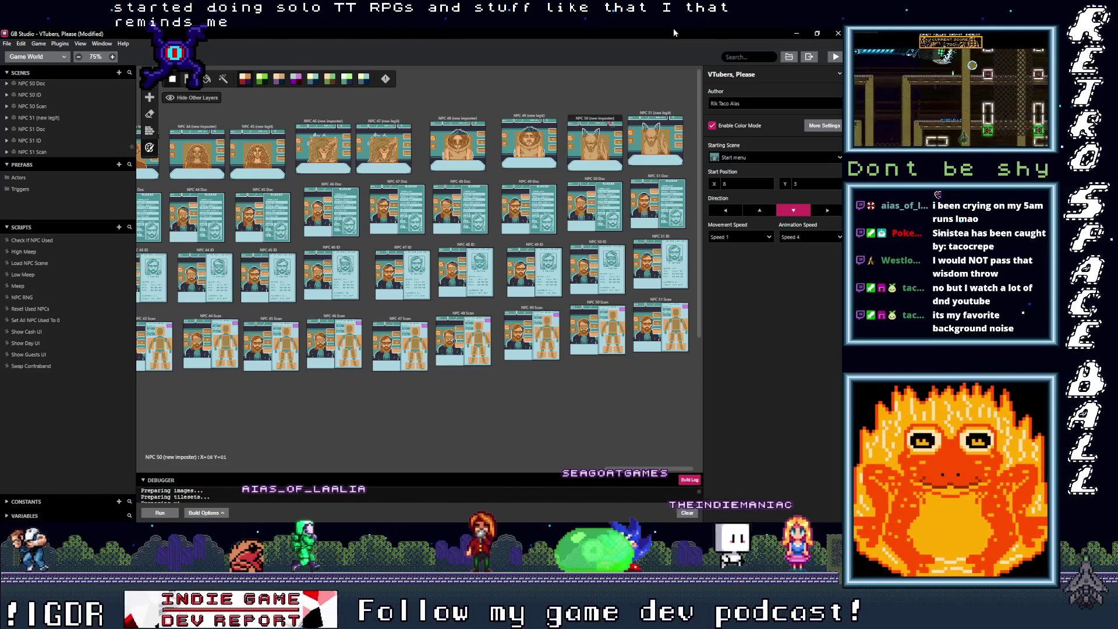
{"action": "mouse_move", "coordinate": [841, 134]}
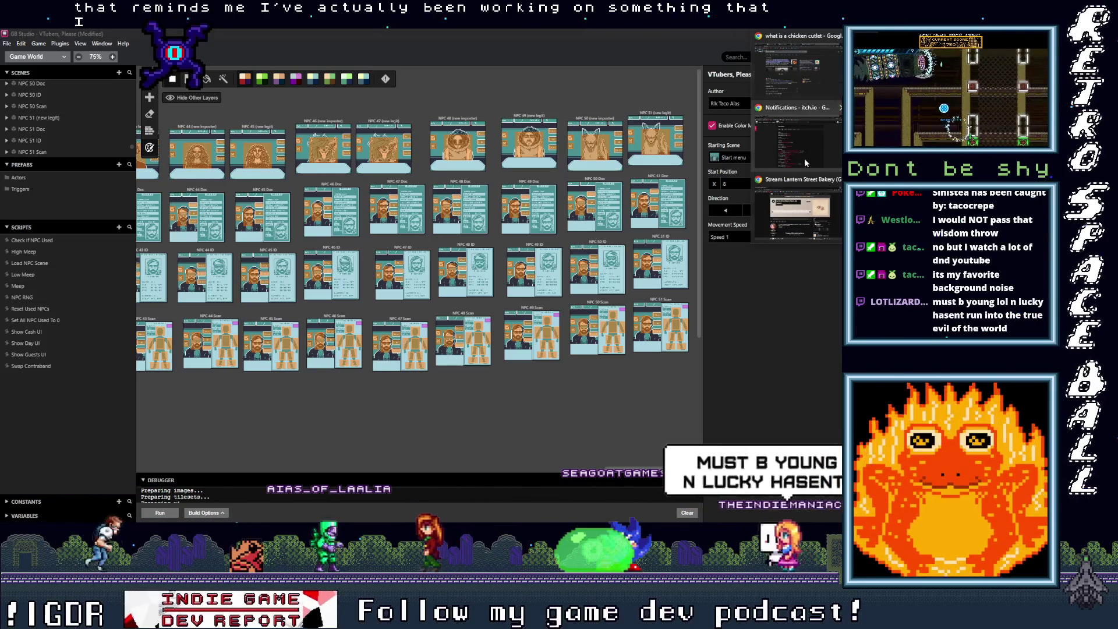
{"action": "left_click", "coordinate": [802, 180]}
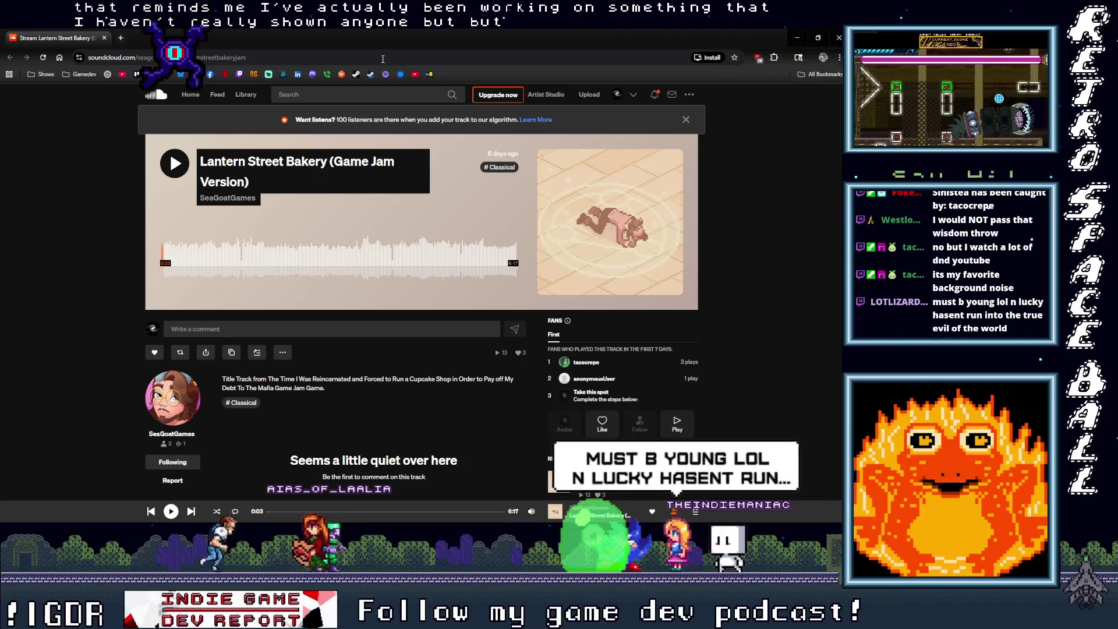
{"action": "key", "text": "alt+Tab"}
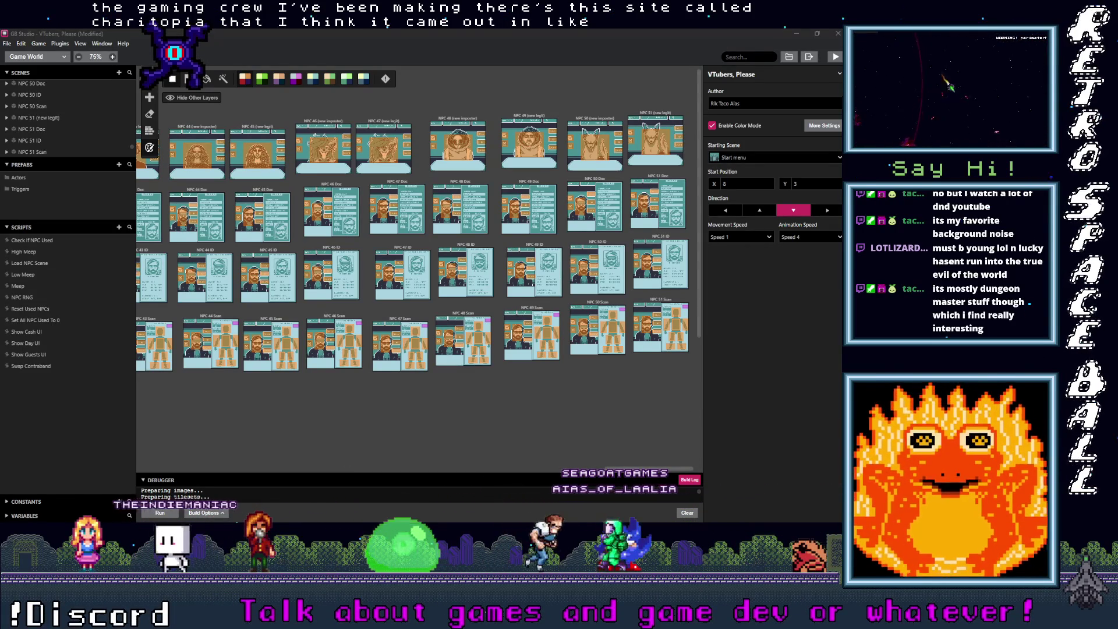
{"action": "left_click_drag", "start_coordinate": [995, 81], "coordinate": [373, 79]}
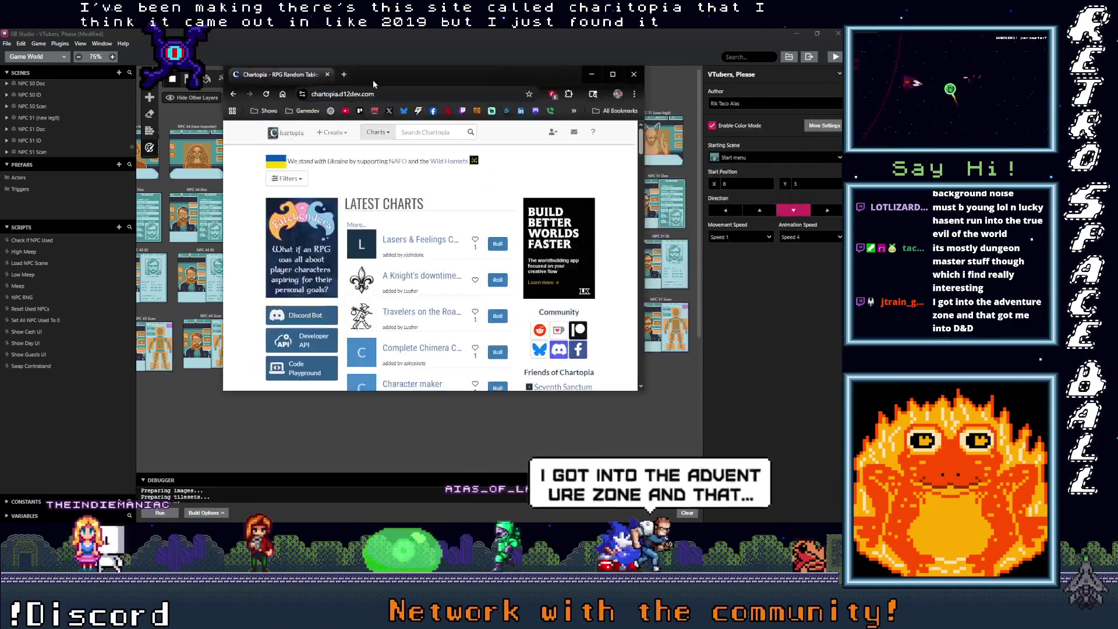
Maximize the Chartopia browser window to fill the screen.
{"action": "double_click", "coordinate": [373, 79]}
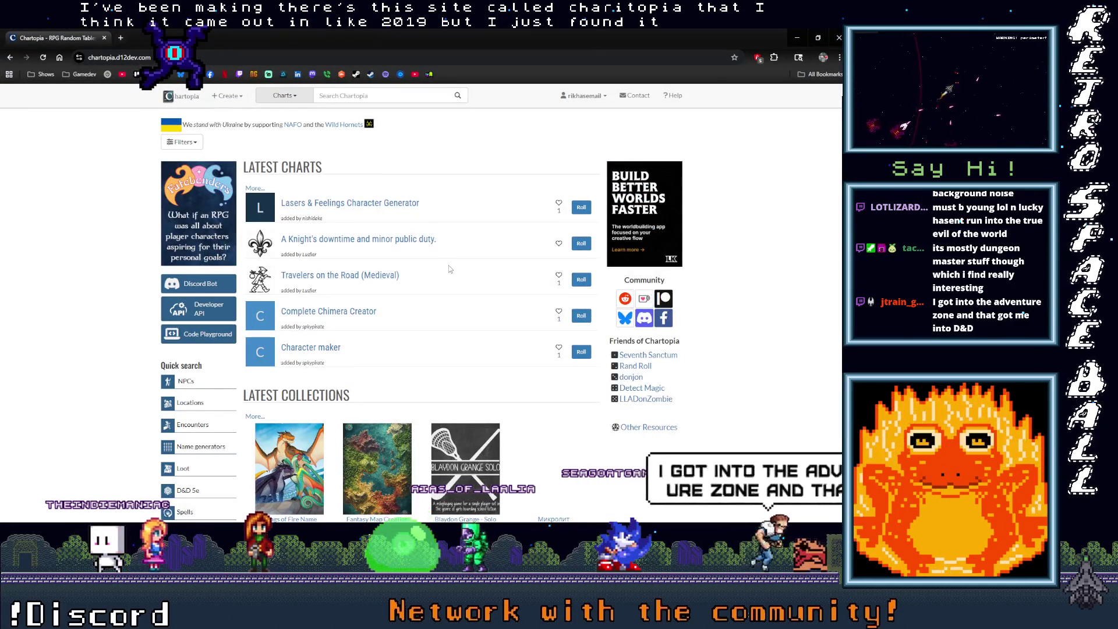
{"action": "scroll", "coordinate": [449, 268], "scroll_direction": "down", "scroll_amount": 4}
{"action": "scroll", "coordinate": [373, 298], "scroll_direction": "up", "scroll_amount": 4}
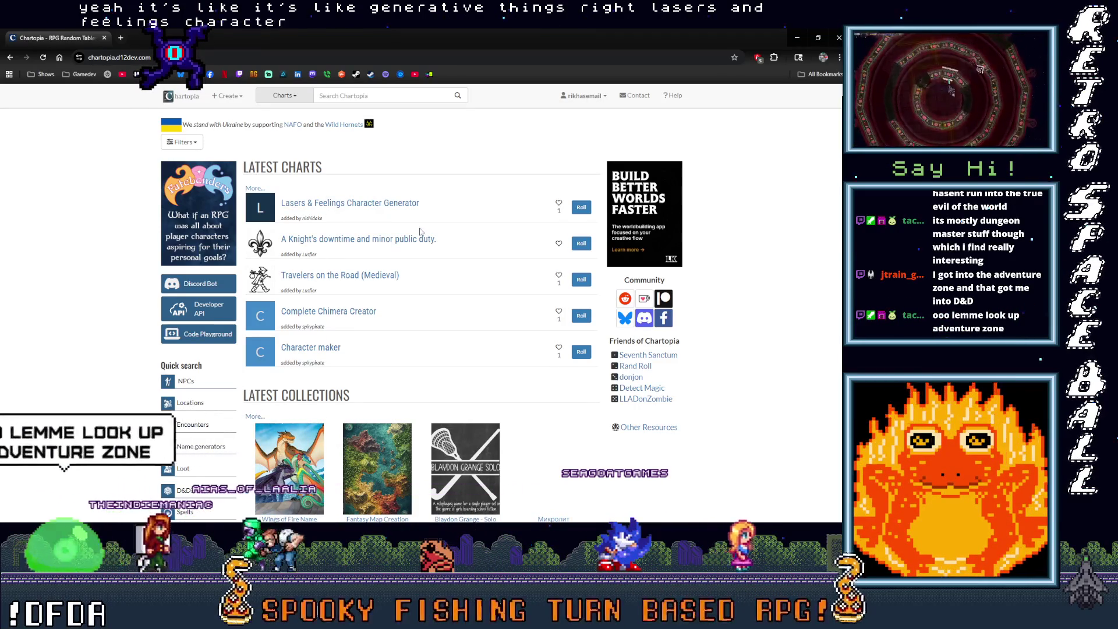
From My charts, preview the Untitled d12 chart and open Time Traveler Missions in the editor.
{"action": "left_click", "coordinate": [584, 95]}
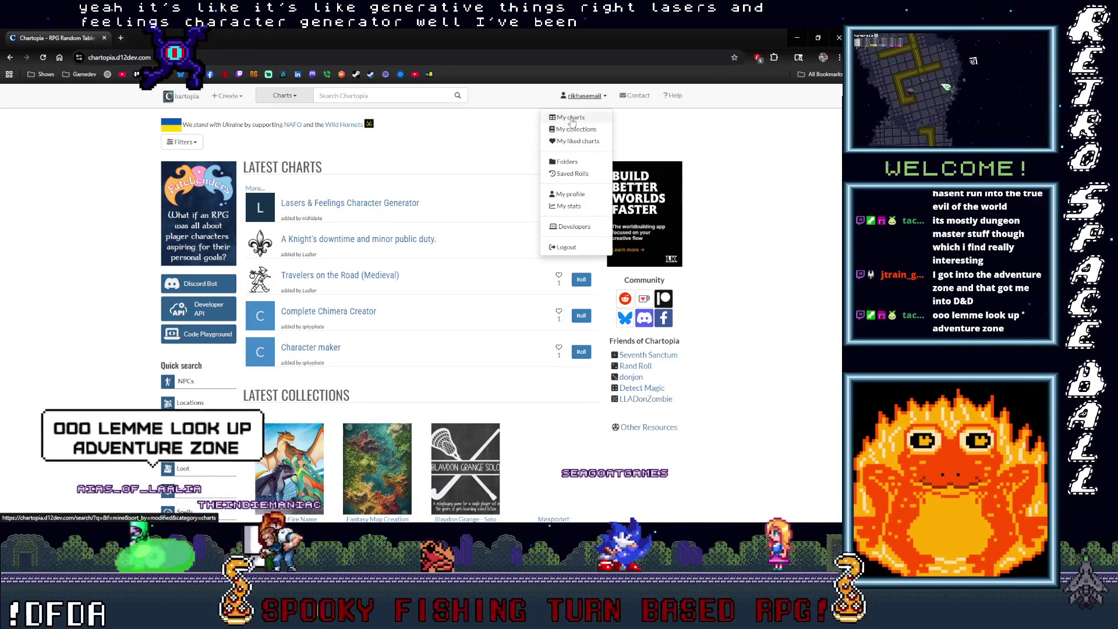
{"action": "left_click", "coordinate": [571, 121]}
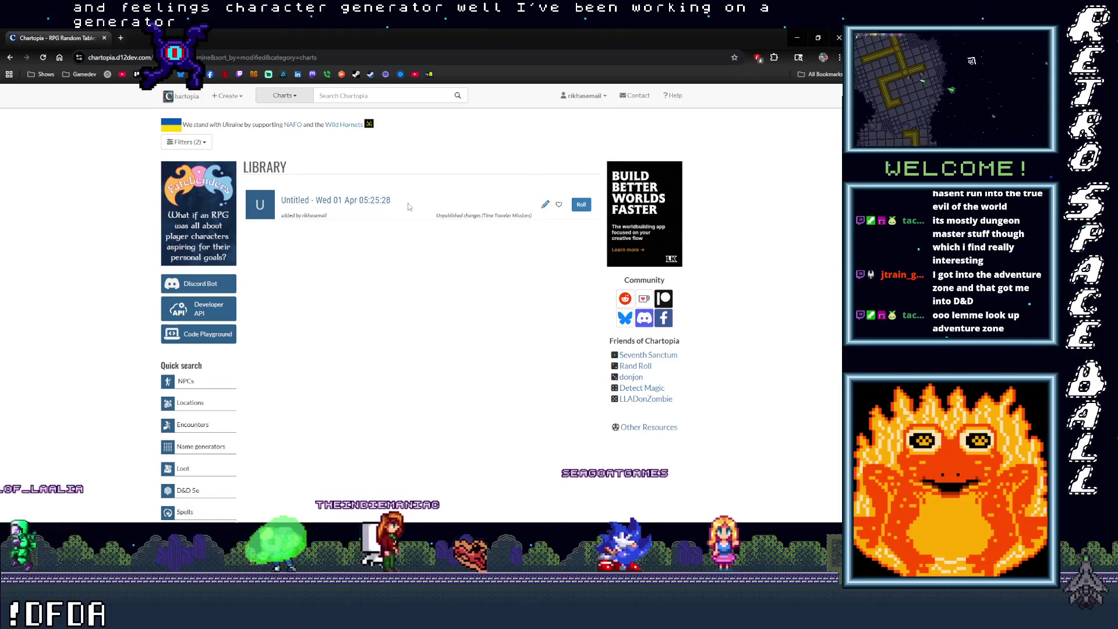
{"action": "left_click", "coordinate": [372, 200]}
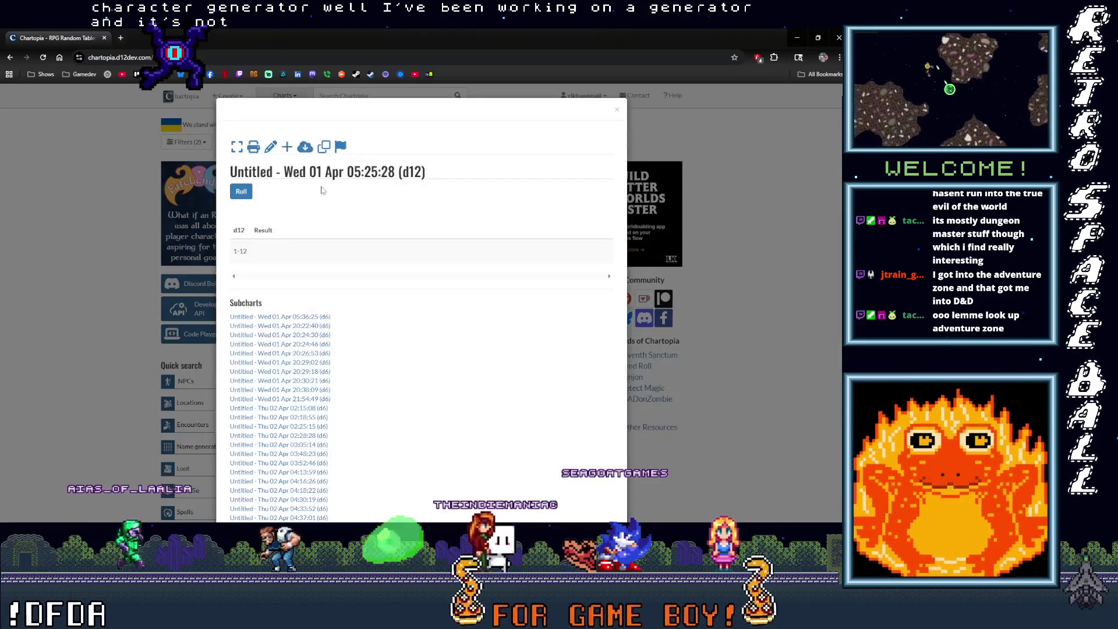
{"action": "left_click", "coordinate": [270, 148]}
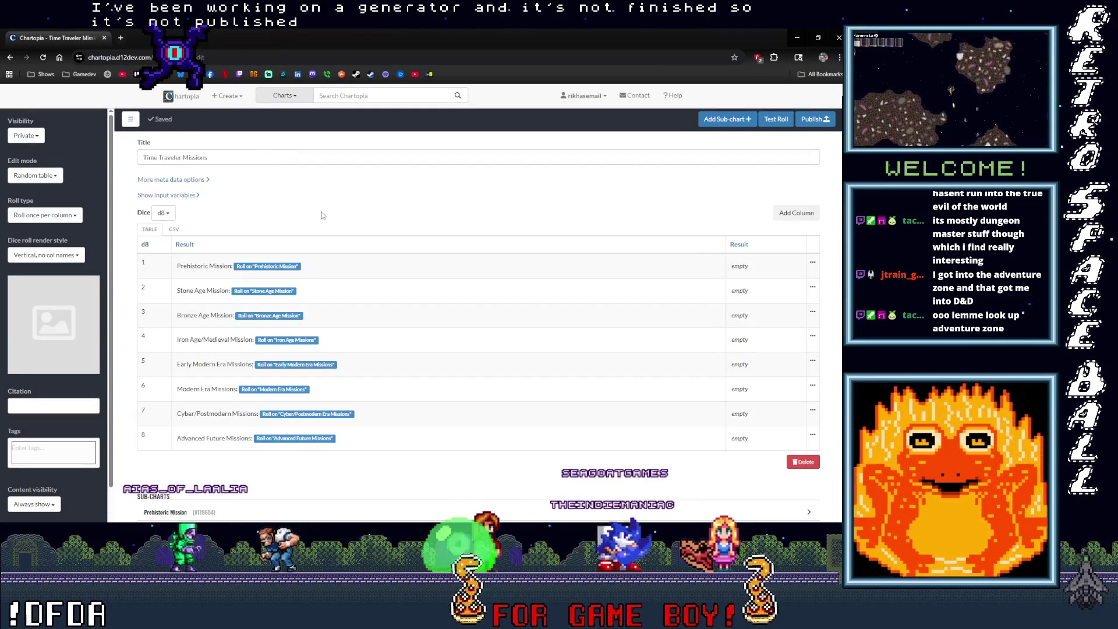
Test-roll the Time Traveler Missions chart, getting a Stone Age Mission about a desert phoenix.
{"action": "left_click_drag", "start_coordinate": [145, 158], "coordinate": [249, 157]}
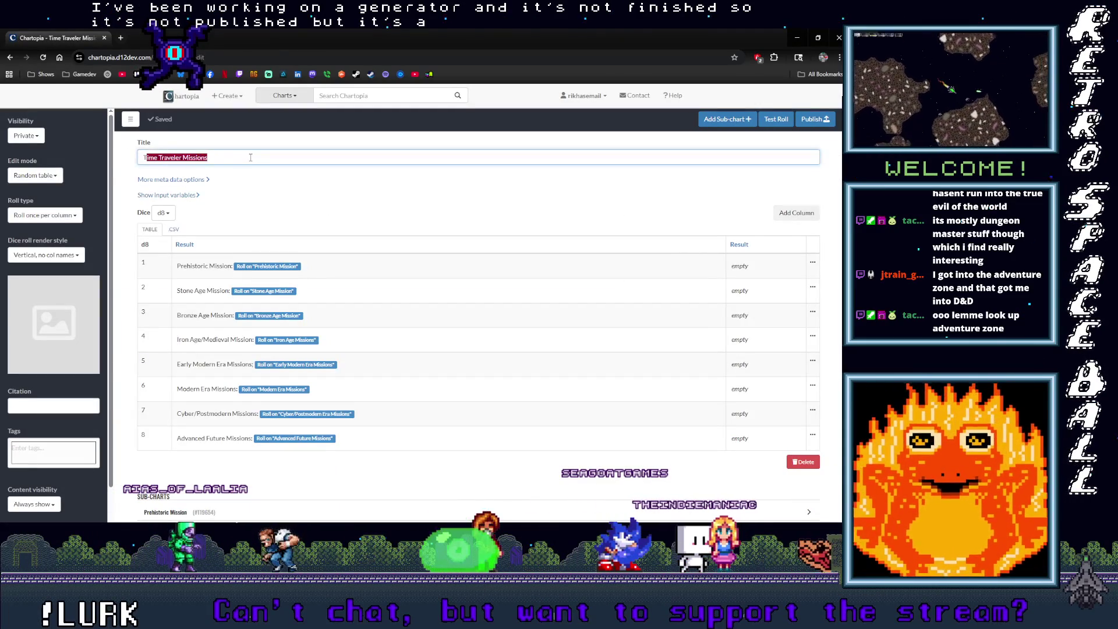
{"action": "left_click", "coordinate": [779, 122]}
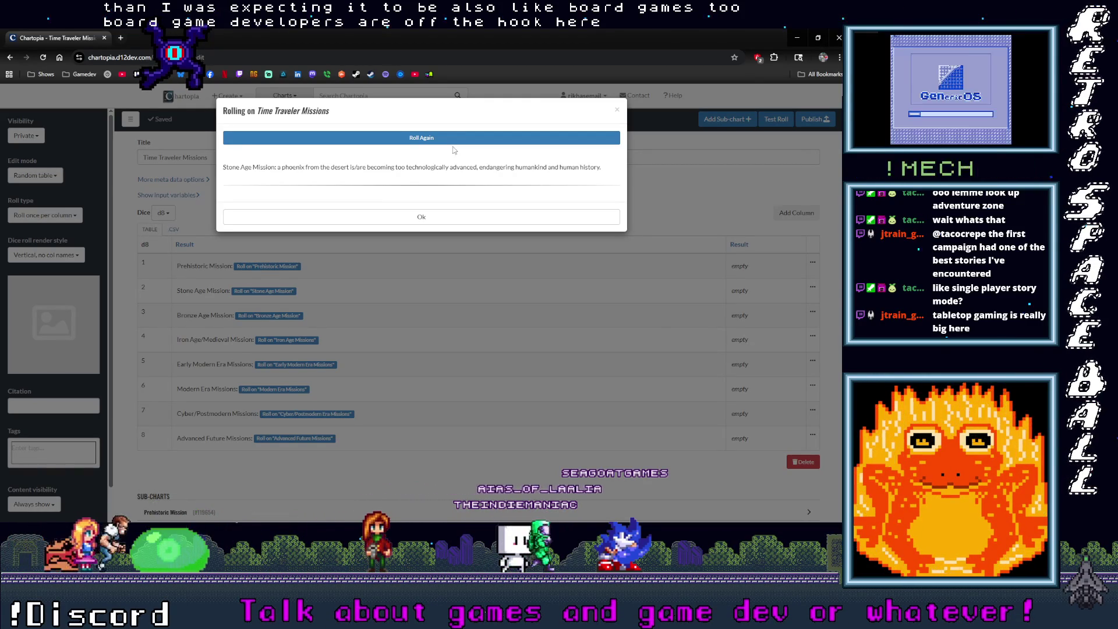
Roll eight more times, collecting French traders, giant raven, Greek traders and rogue time agents missions.
{"action": "left_click", "coordinate": [452, 140]}
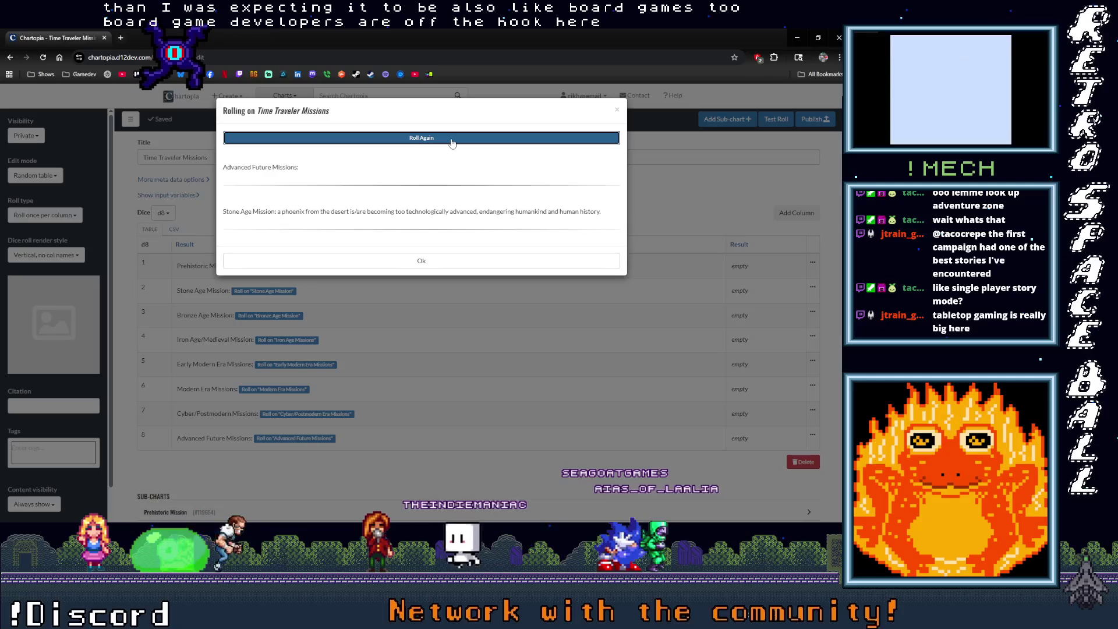
{"action": "left_click", "coordinate": [452, 140]}
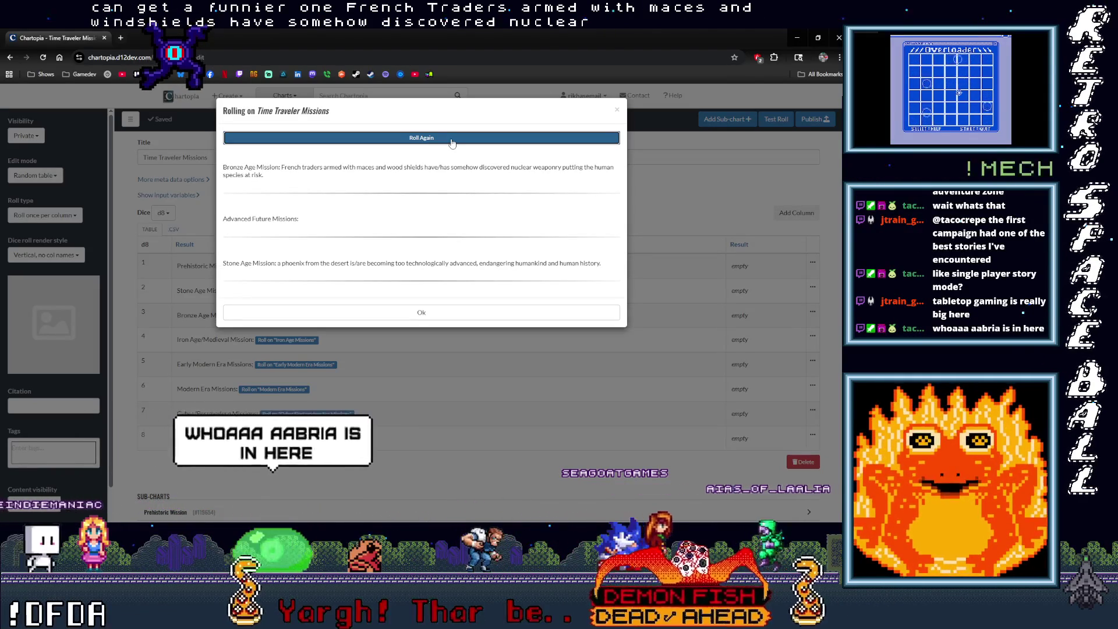
{"action": "left_click", "coordinate": [453, 140]}
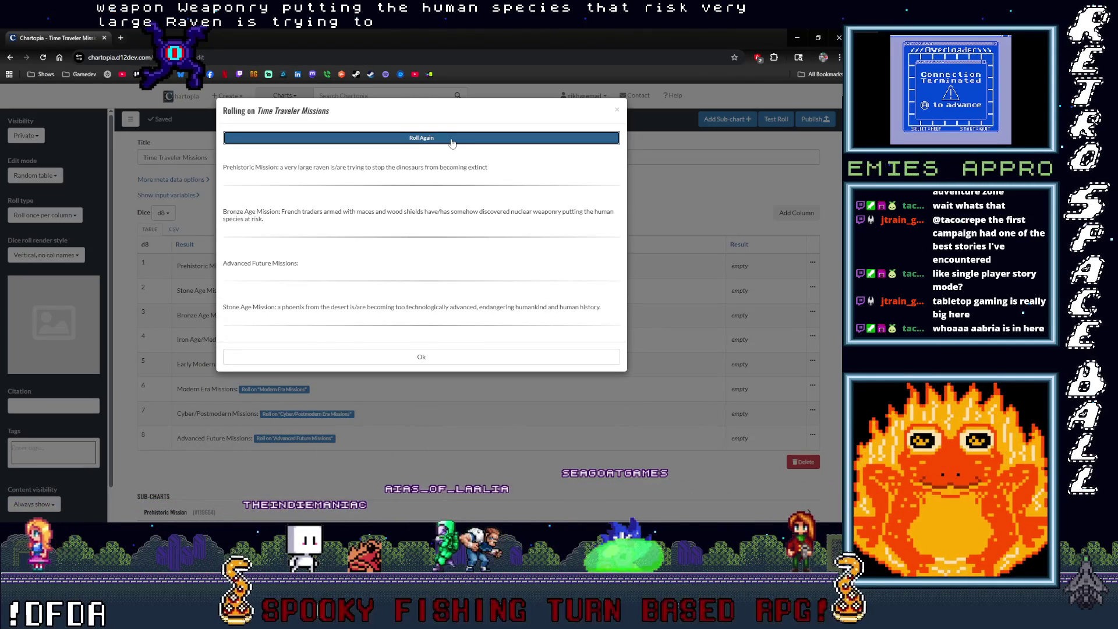
{"action": "left_click", "coordinate": [452, 140]}
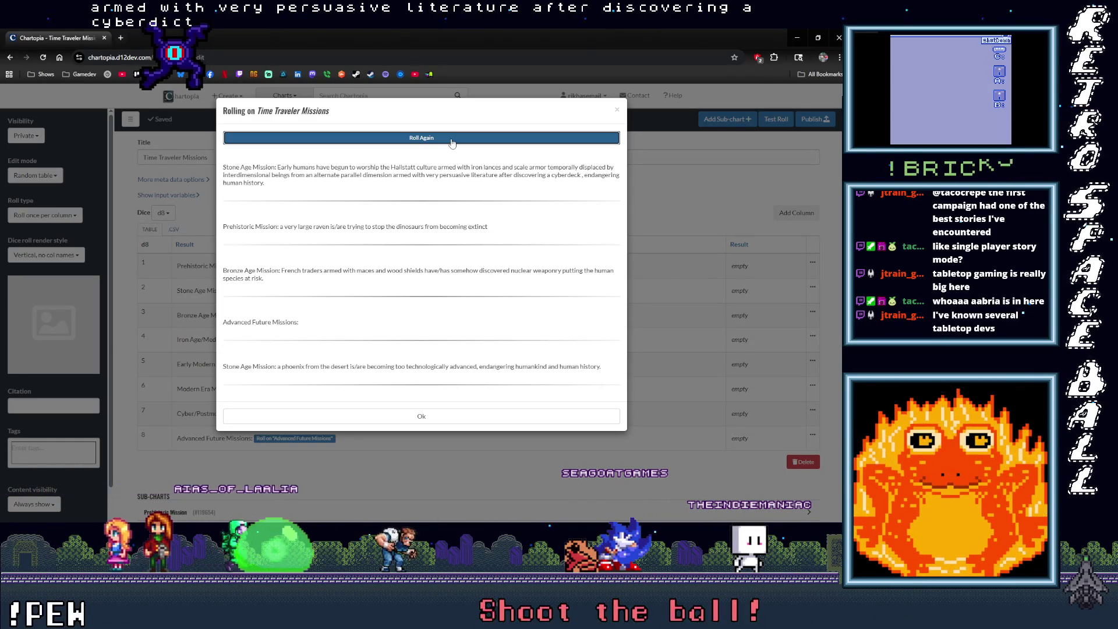
{"action": "left_click", "coordinate": [452, 140]}
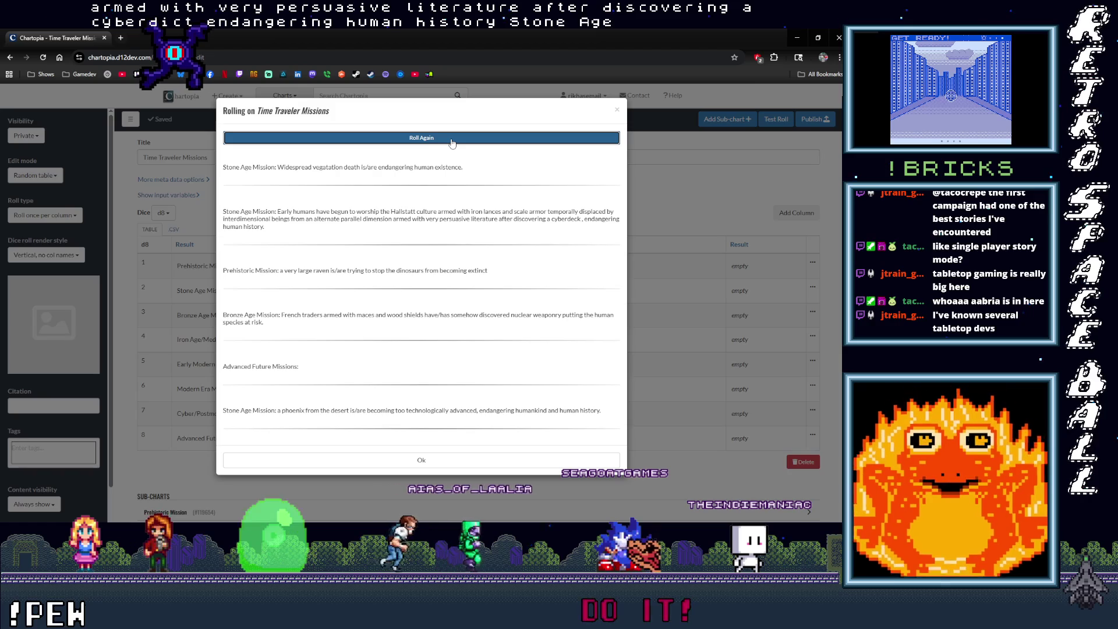
{"action": "left_click", "coordinate": [452, 140]}
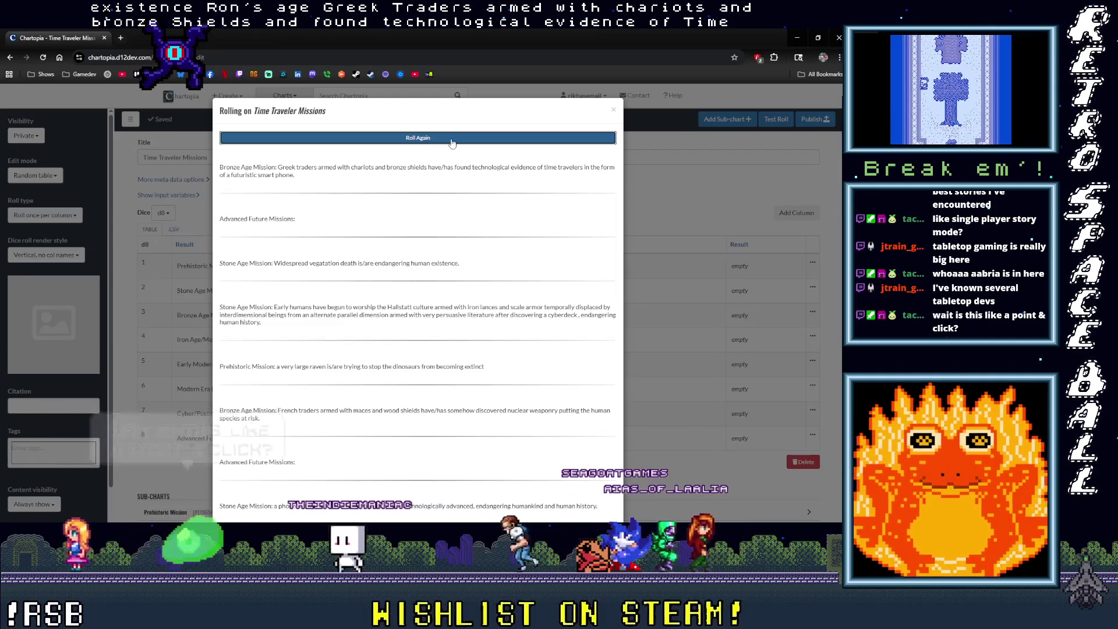
{"action": "left_click", "coordinate": [452, 142]}
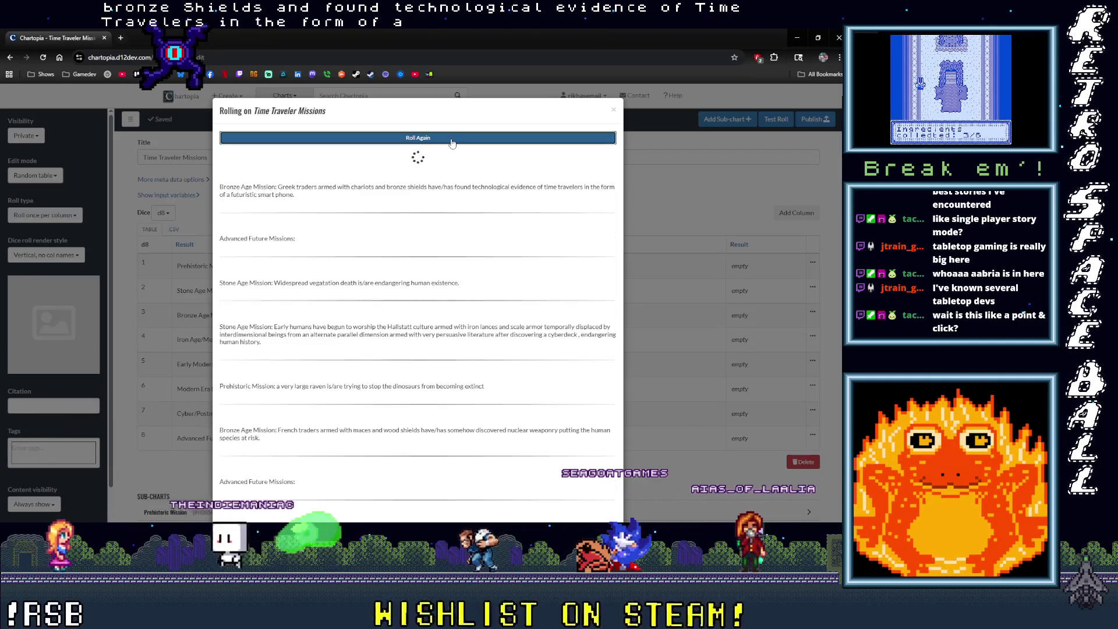
{"action": "left_click", "coordinate": [452, 143]}
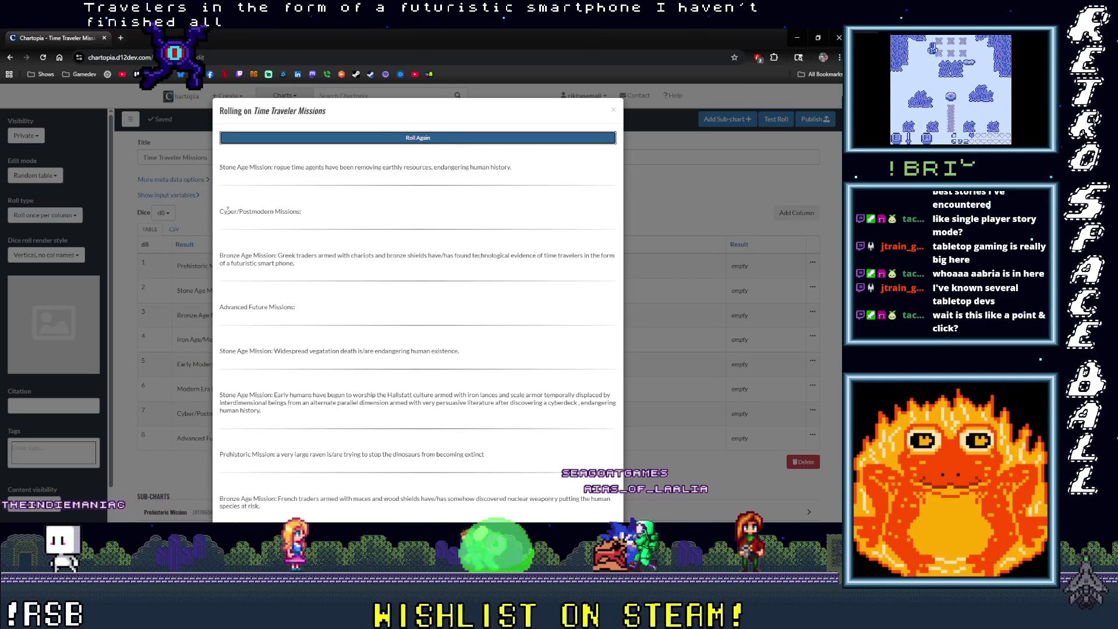
Roll Egyptian empire, Advanced Future and Early Modern Era missions, then close the results.
{"action": "left_click", "coordinate": [383, 142]}
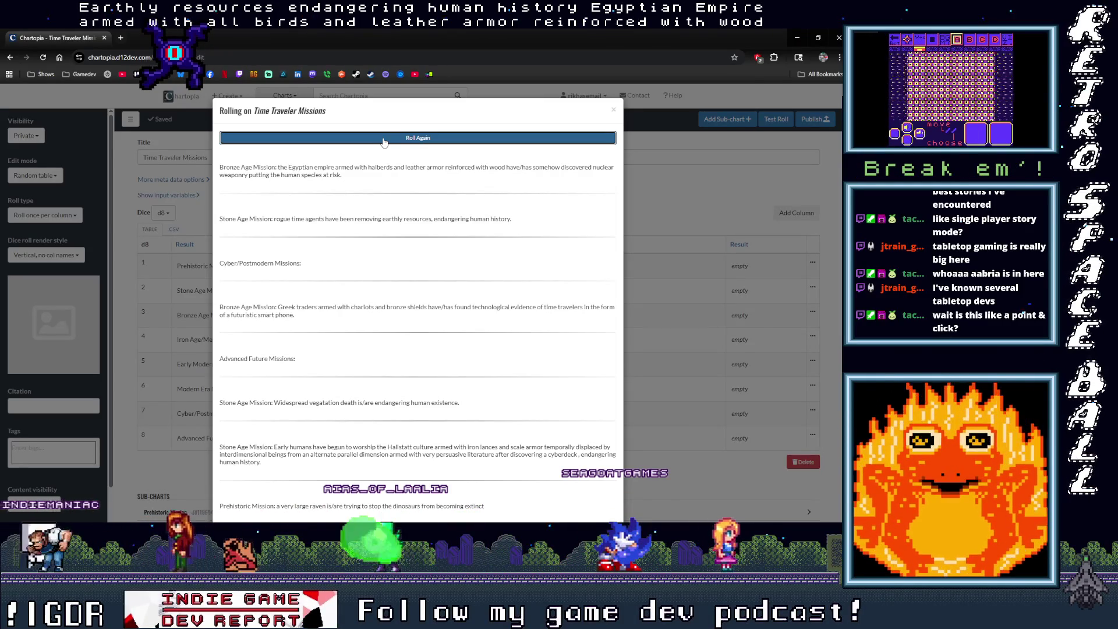
{"action": "left_click", "coordinate": [384, 139]}
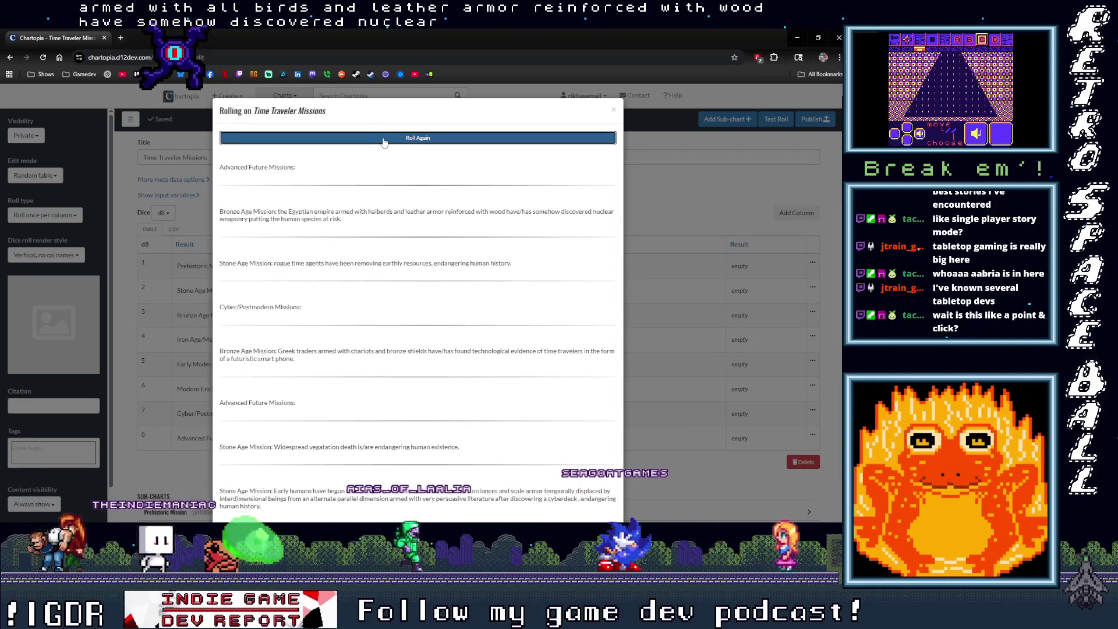
{"action": "left_click", "coordinate": [384, 139]}
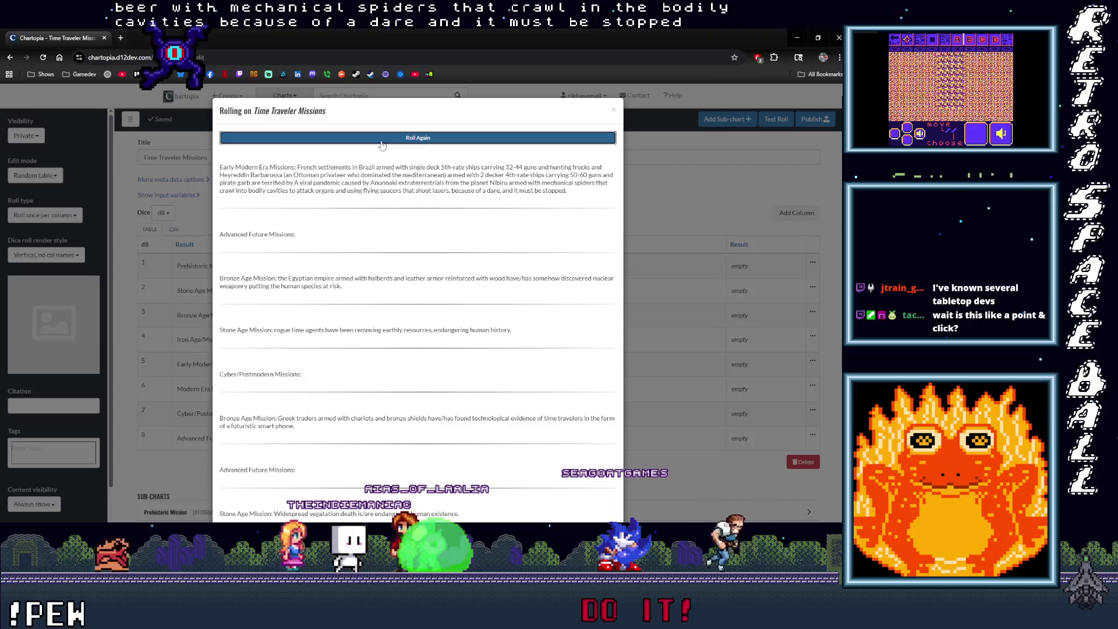
{"action": "left_click", "coordinate": [613, 110]}
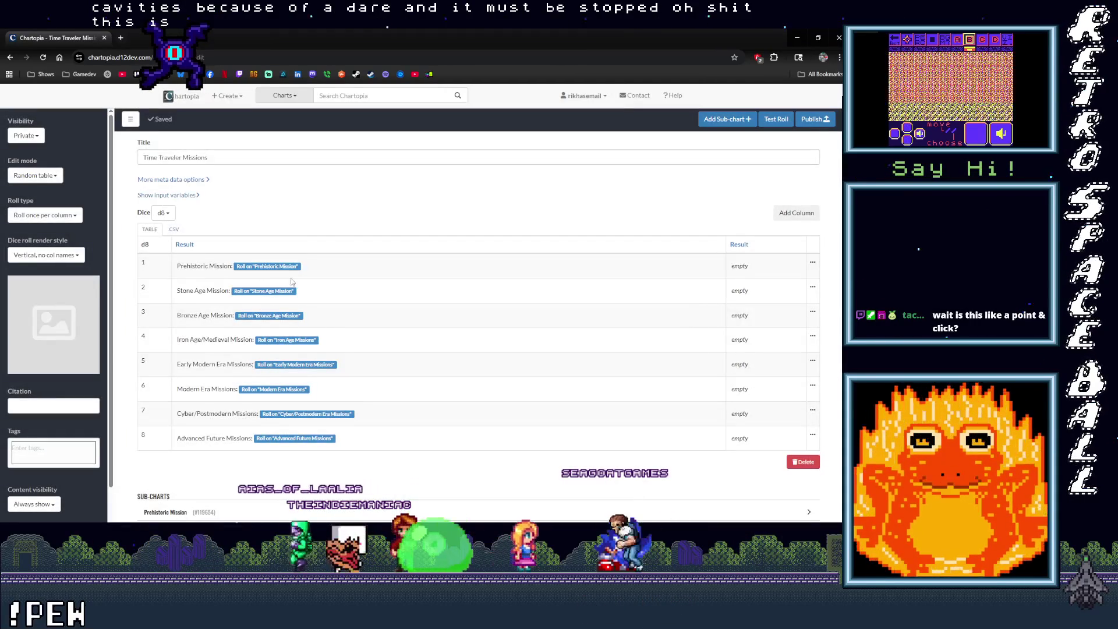
Expand the Prehistoric Mission, Stone Age Mission and Bronze Age Mission sub-charts.
{"action": "scroll", "coordinate": [294, 297], "scroll_direction": "down", "scroll_amount": 5}
{"action": "scroll", "coordinate": [235, 305], "scroll_direction": "up", "scroll_amount": 5}
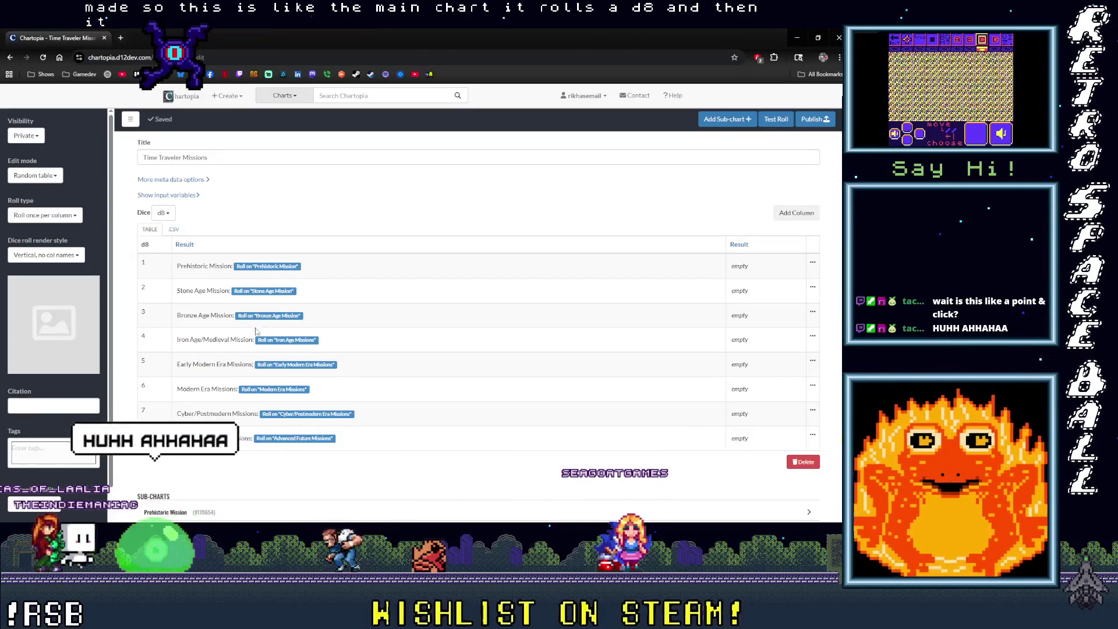
{"action": "scroll", "coordinate": [256, 338], "scroll_direction": "down", "scroll_amount": 1}
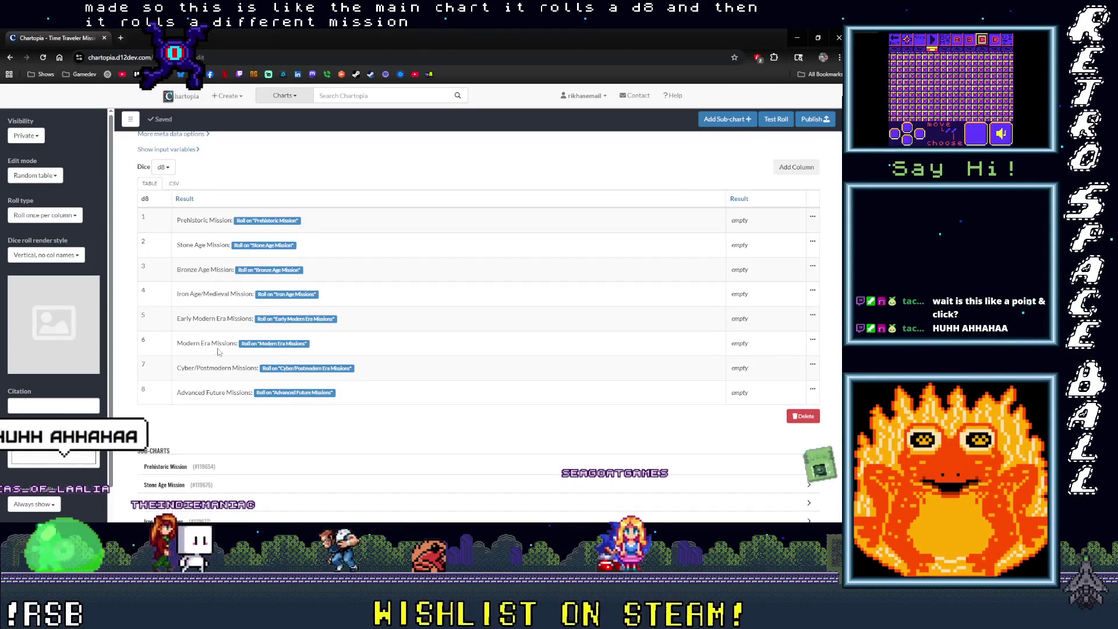
{"action": "scroll", "coordinate": [218, 350], "scroll_direction": "down", "scroll_amount": 5}
{"action": "left_click", "coordinate": [158, 238]}
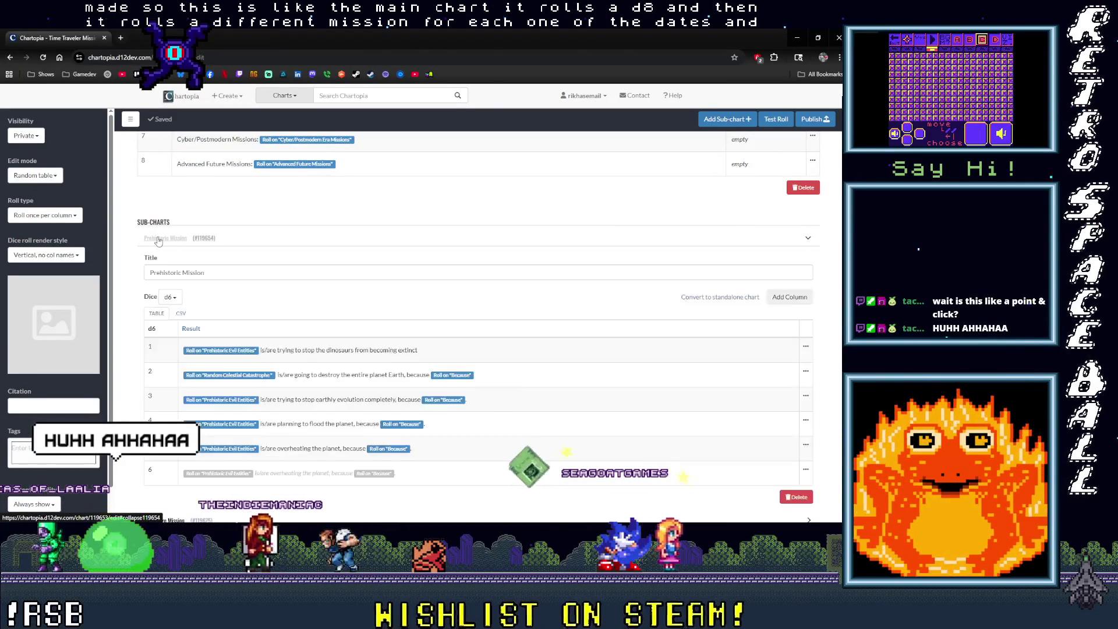
{"action": "scroll", "coordinate": [150, 408], "scroll_direction": "down", "scroll_amount": 2}
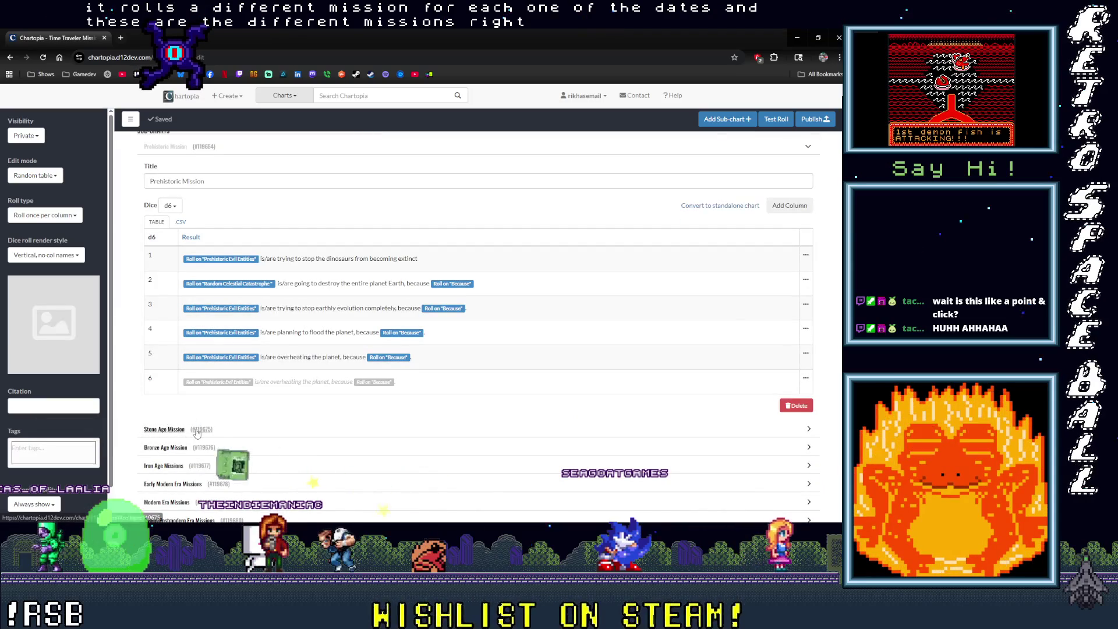
{"action": "left_click", "coordinate": [173, 429]}
{"action": "scroll", "coordinate": [175, 431], "scroll_direction": "down", "scroll_amount": 7}
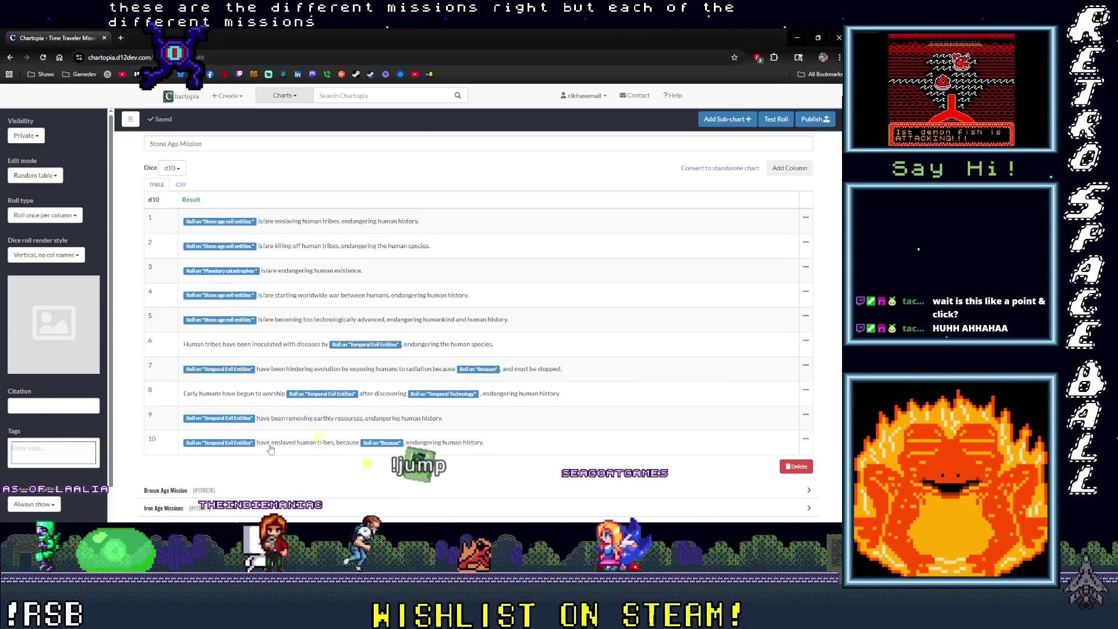
{"action": "scroll", "coordinate": [289, 449], "scroll_direction": "down", "scroll_amount": 4}
{"action": "left_click", "coordinate": [175, 308]}
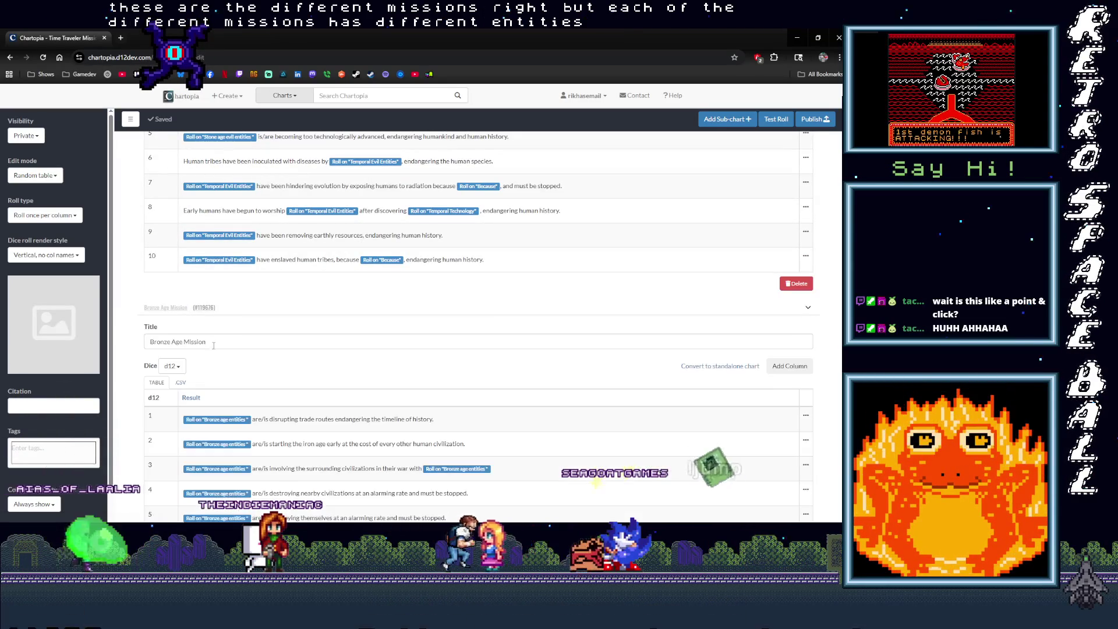
{"action": "scroll", "coordinate": [212, 343], "scroll_direction": "down", "scroll_amount": 10}
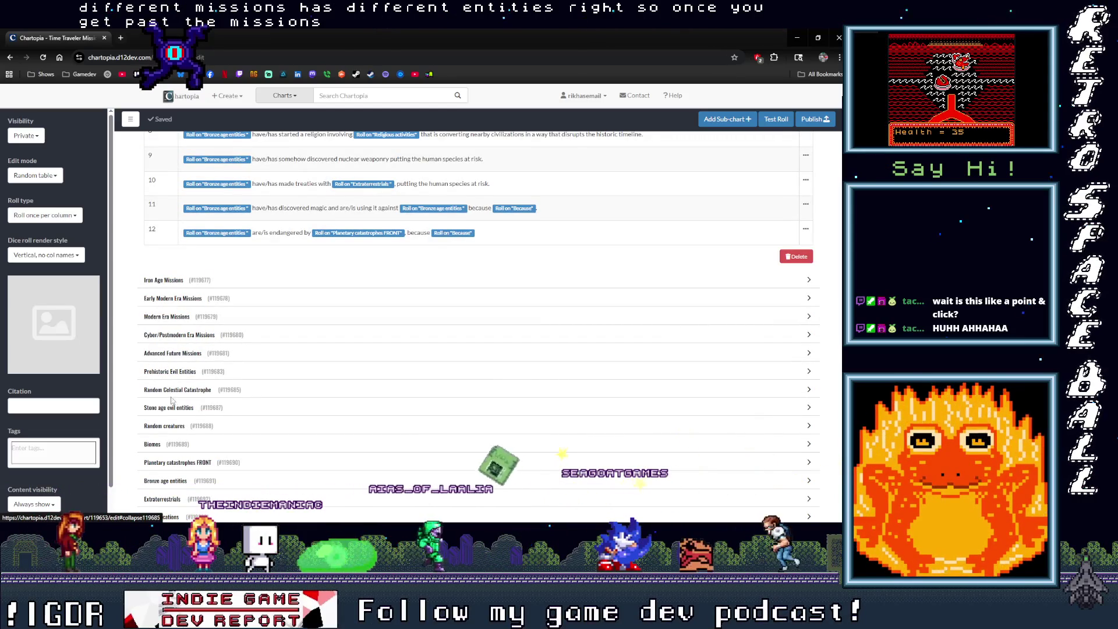
Expand Prehistoric Evil Entities, Random Celestial Catastrophe, Stone age evil entities (d6) and Random creatures.
{"action": "left_click", "coordinate": [168, 371]}
{"action": "scroll", "coordinate": [169, 373], "scroll_direction": "down", "scroll_amount": 10}
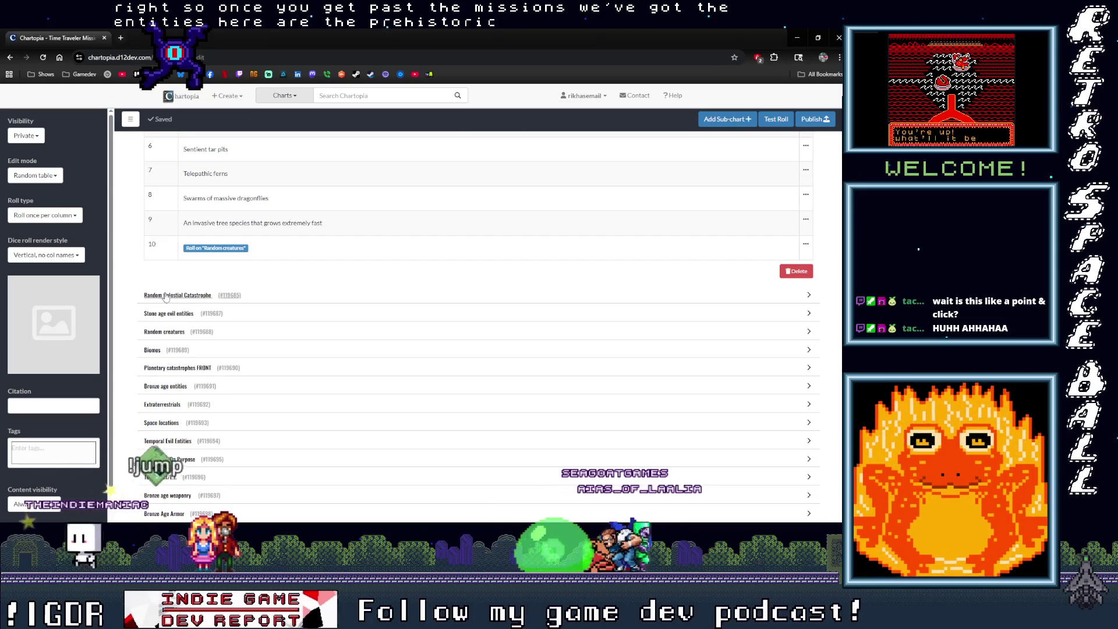
{"action": "left_click", "coordinate": [166, 296]}
{"action": "scroll", "coordinate": [171, 304], "scroll_direction": "down", "scroll_amount": 7}
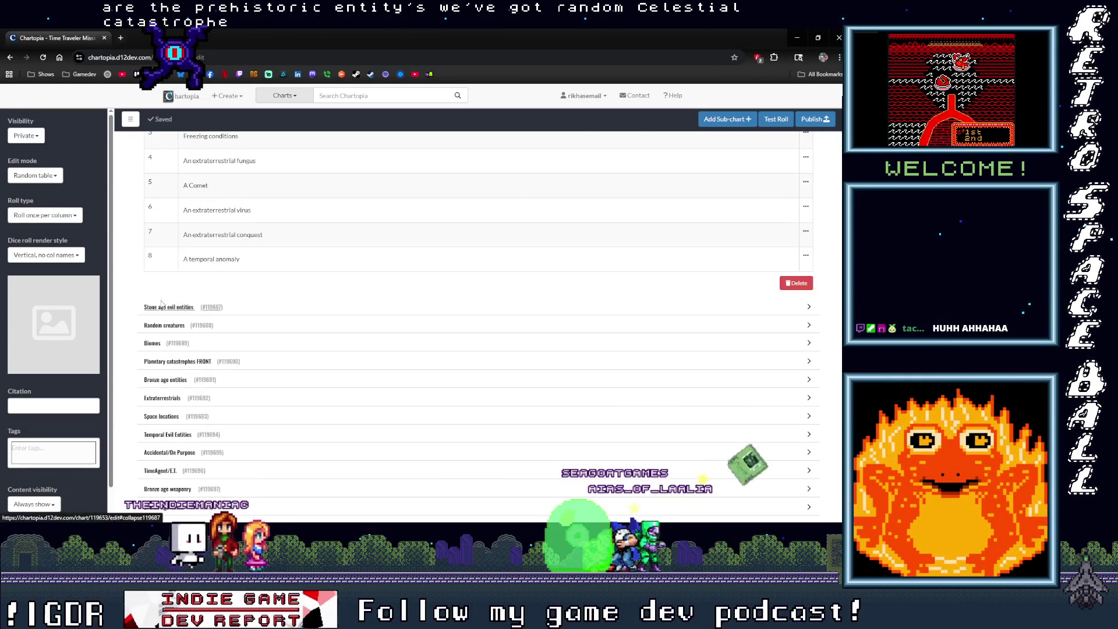
{"action": "scroll", "coordinate": [263, 262], "scroll_direction": "up", "scroll_amount": 4}
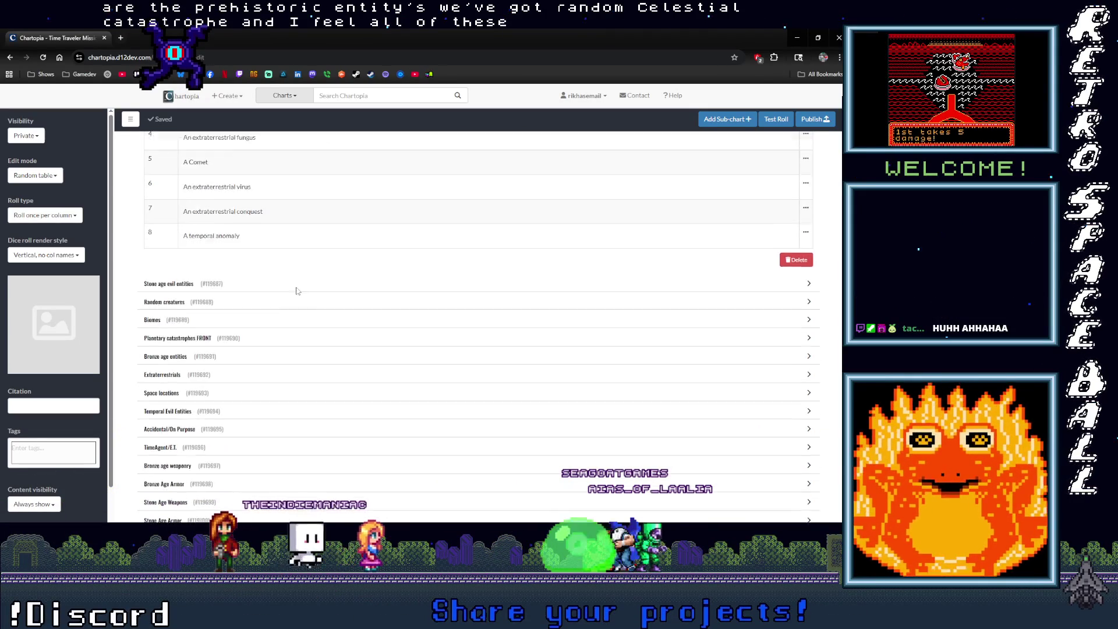
{"action": "scroll", "coordinate": [267, 314], "scroll_direction": "down", "scroll_amount": 3}
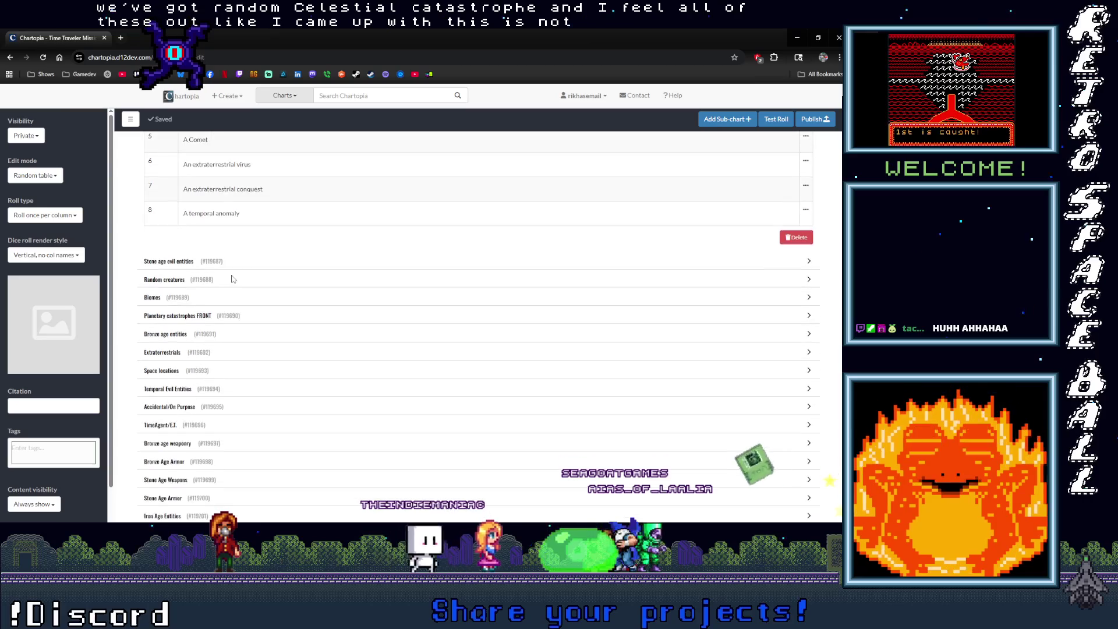
{"action": "left_click", "coordinate": [169, 352]}
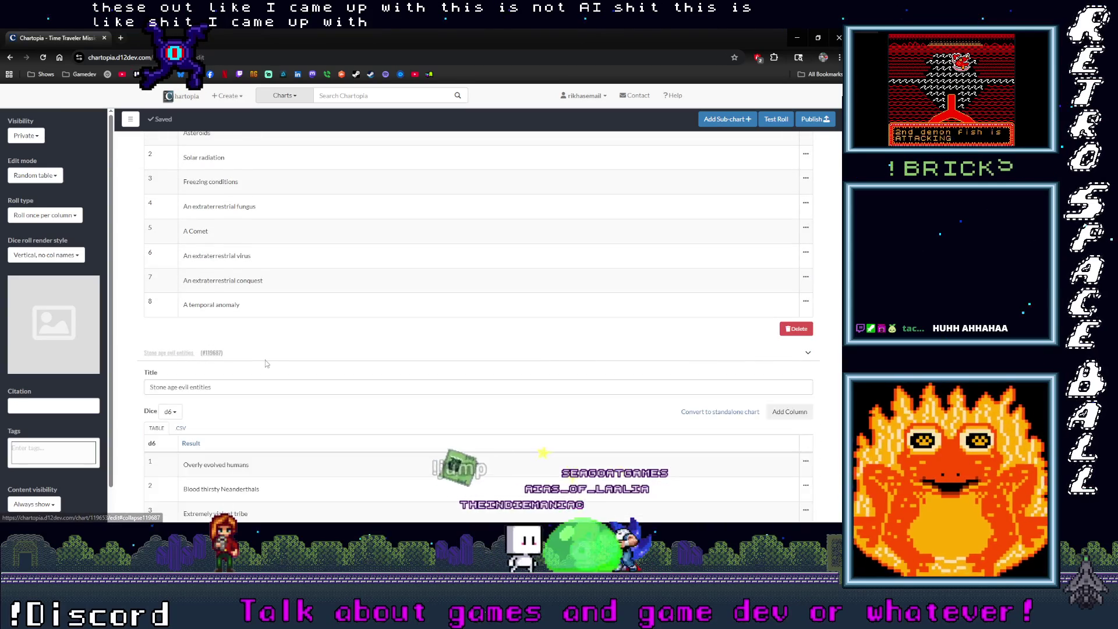
{"action": "scroll", "coordinate": [267, 363], "scroll_direction": "down", "scroll_amount": 3}
{"action": "scroll", "coordinate": [267, 363], "scroll_direction": "down", "scroll_amount": 1}
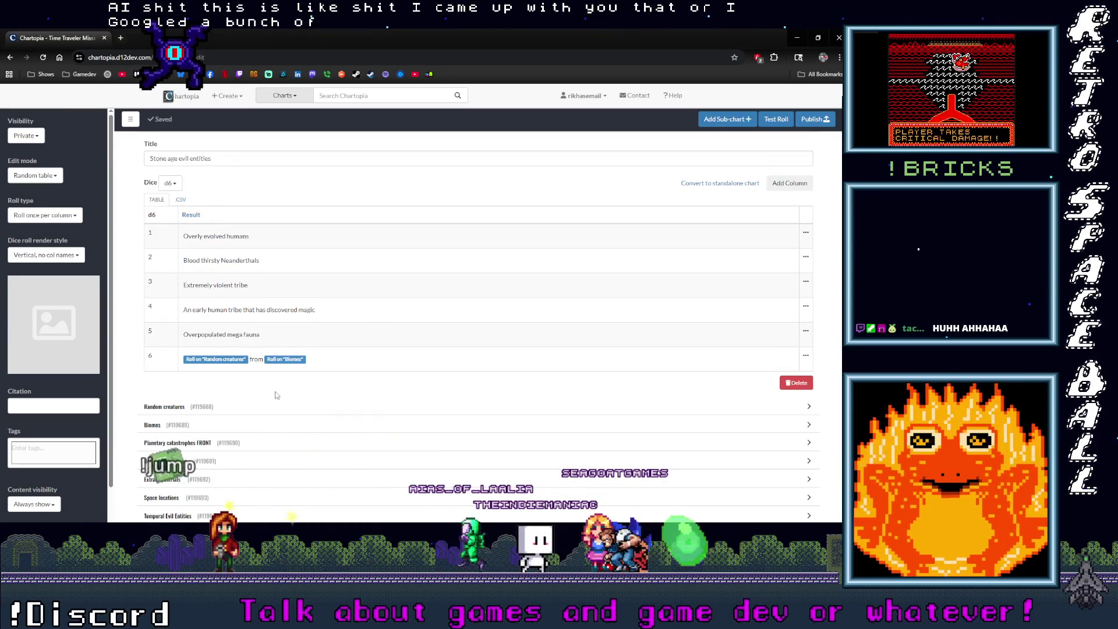
{"action": "scroll", "coordinate": [174, 218], "scroll_direction": "up", "scroll_amount": 1}
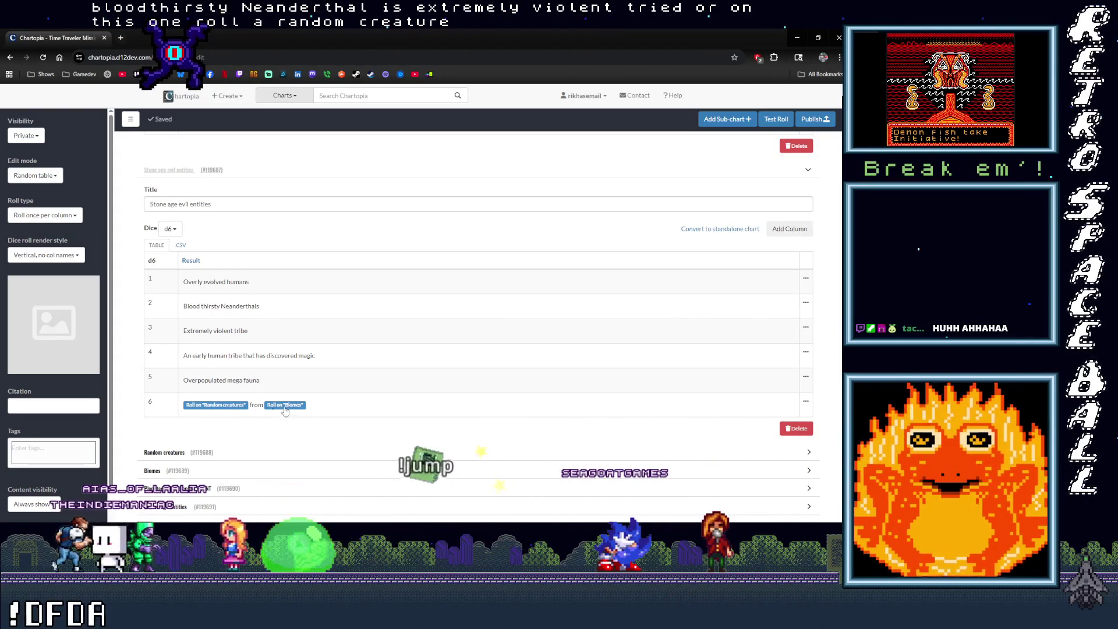
{"action": "scroll", "coordinate": [312, 411], "scroll_direction": "down", "scroll_amount": 2}
{"action": "left_click", "coordinate": [159, 362]}
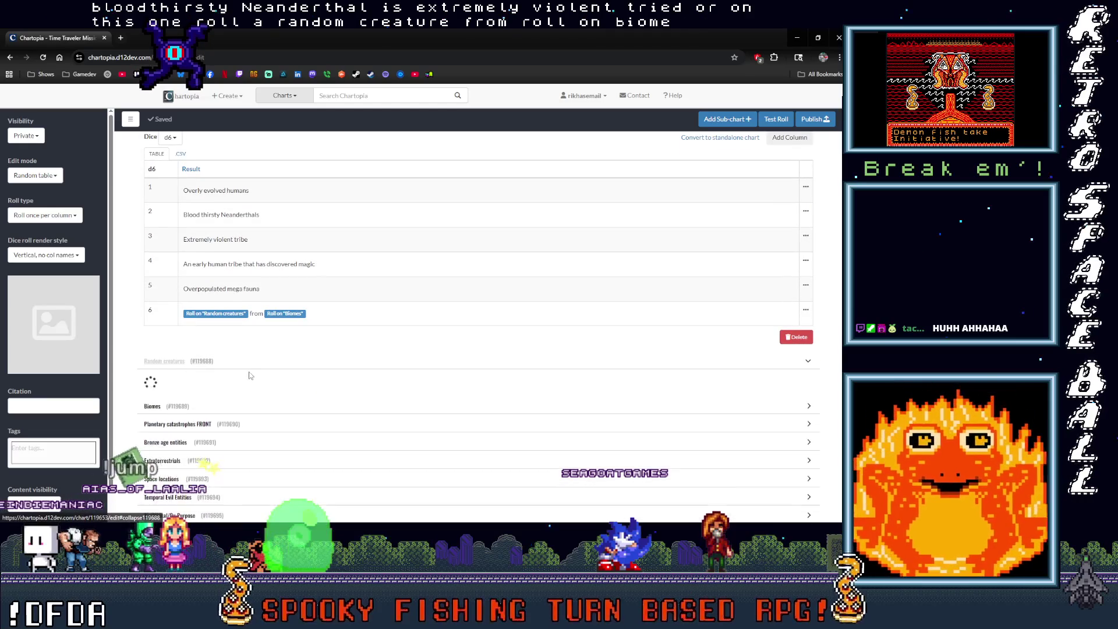
{"action": "scroll", "coordinate": [253, 374], "scroll_direction": "down", "scroll_amount": 5}
{"action": "scroll", "coordinate": [212, 284], "scroll_direction": "down", "scroll_amount": 15}
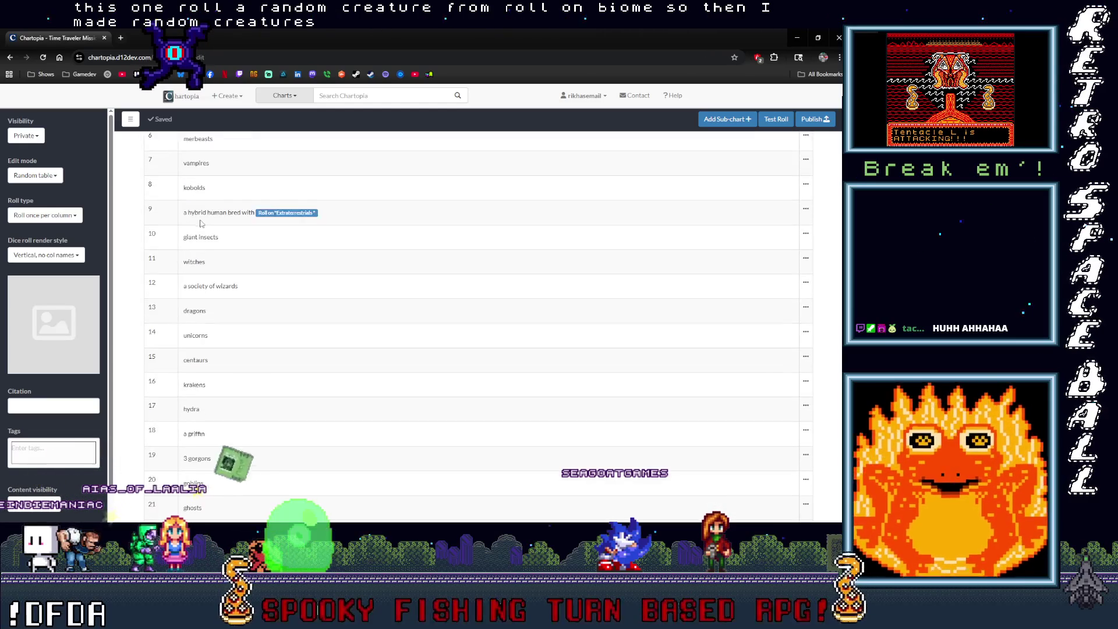
{"action": "scroll", "coordinate": [204, 262], "scroll_direction": "down", "scroll_amount": 10}
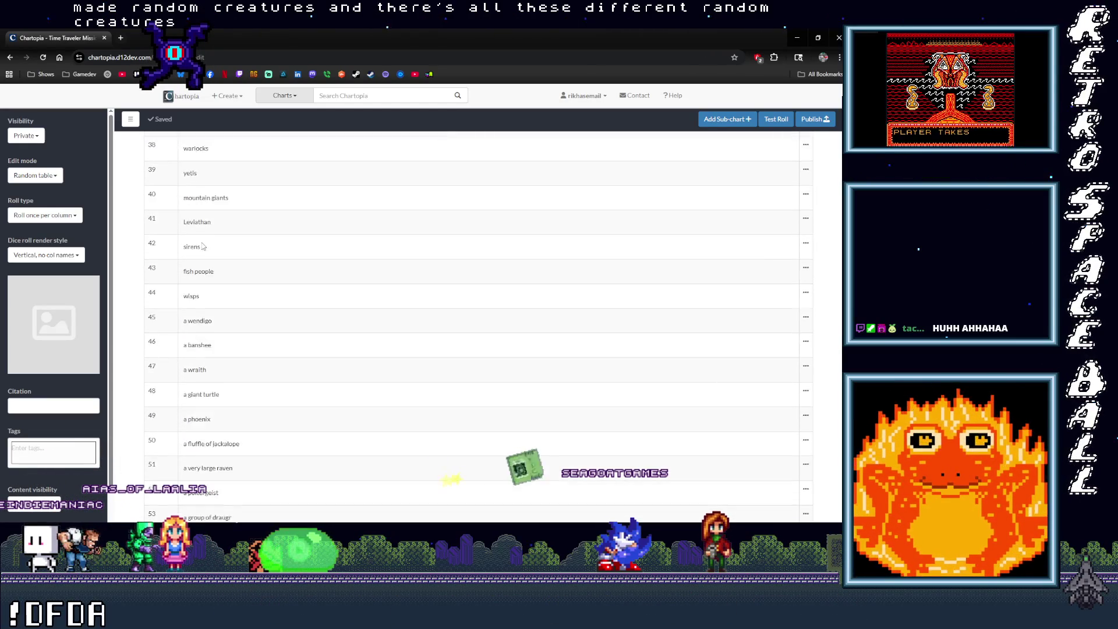
{"action": "scroll", "coordinate": [212, 340], "scroll_direction": "up", "scroll_amount": 5}
{"action": "scroll", "coordinate": [212, 339], "scroll_direction": "up", "scroll_amount": 18}
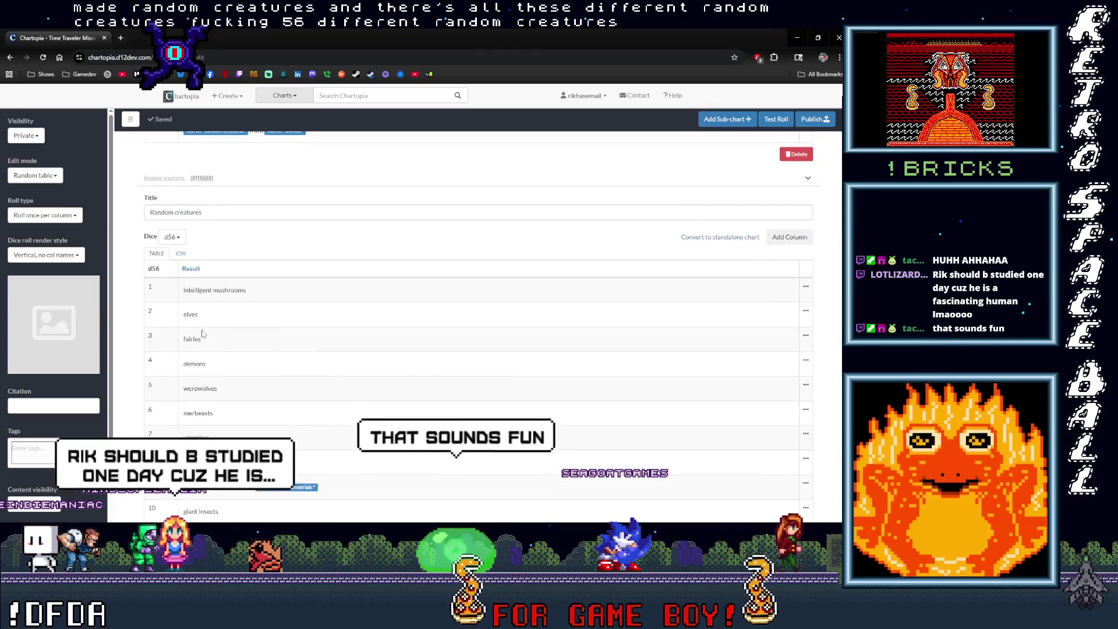
{"action": "scroll", "coordinate": [210, 366], "scroll_direction": "down", "scroll_amount": 3}
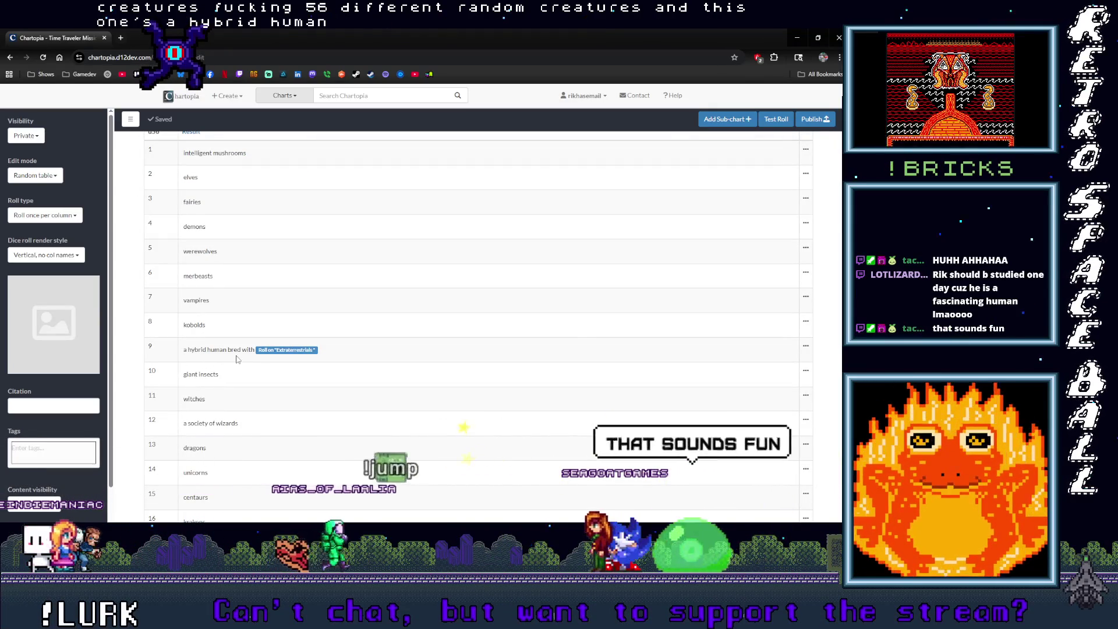
{"action": "scroll", "coordinate": [262, 360], "scroll_direction": "up", "scroll_amount": 5}
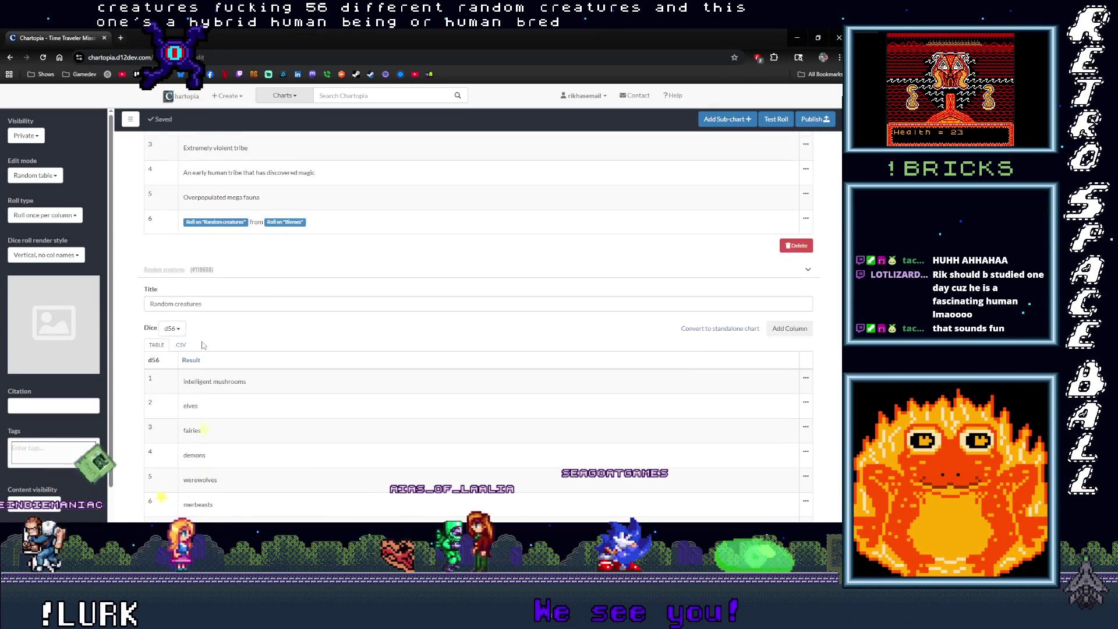
{"action": "left_click", "coordinate": [165, 270]}
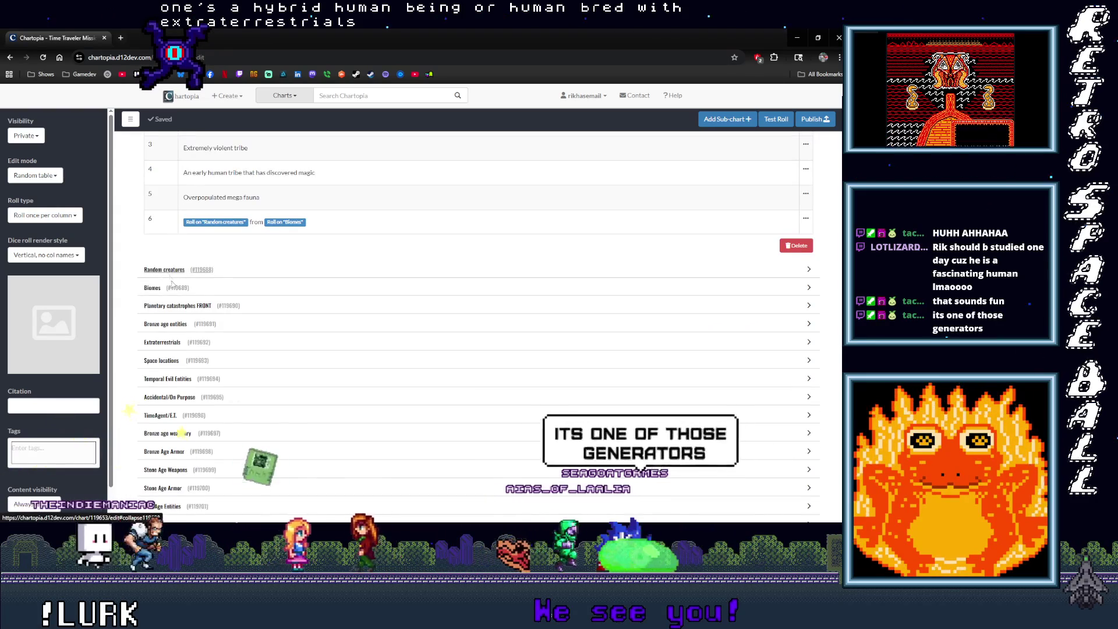
Briefly check the Biomes and Planetary catastrophes FRONT sub-charts, collapsing each afterward.
{"action": "left_click", "coordinate": [154, 293]}
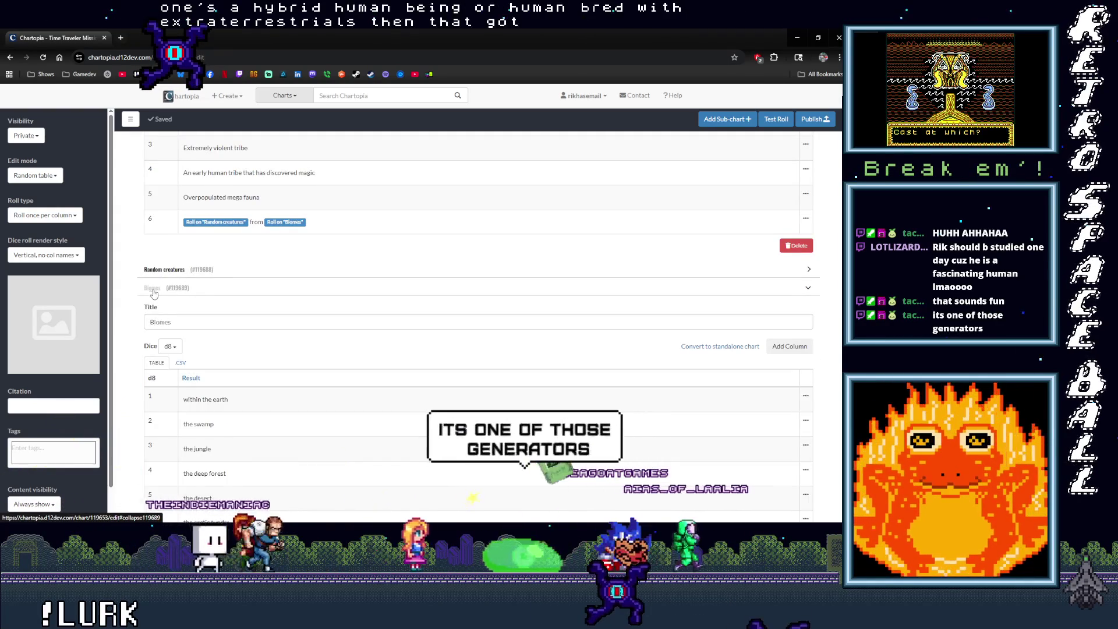
{"action": "scroll", "coordinate": [211, 349], "scroll_direction": "down", "scroll_amount": 3}
{"action": "scroll", "coordinate": [155, 299], "scroll_direction": "up", "scroll_amount": 3}
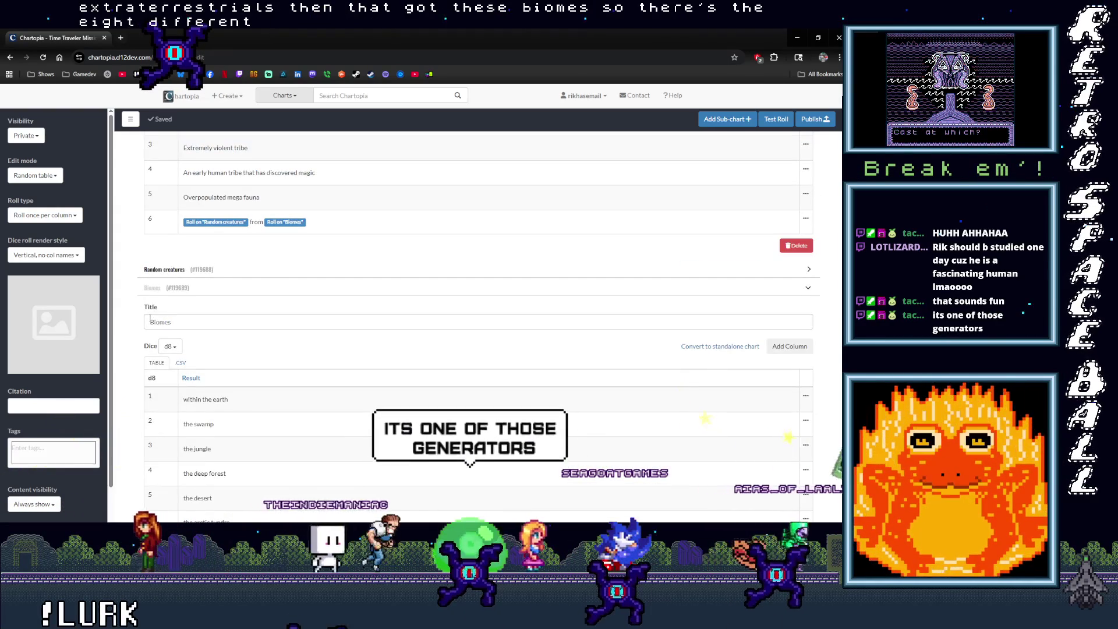
{"action": "left_click", "coordinate": [152, 289]}
{"action": "left_click", "coordinate": [186, 307]}
{"action": "scroll", "coordinate": [205, 327], "scroll_direction": "down", "scroll_amount": 3}
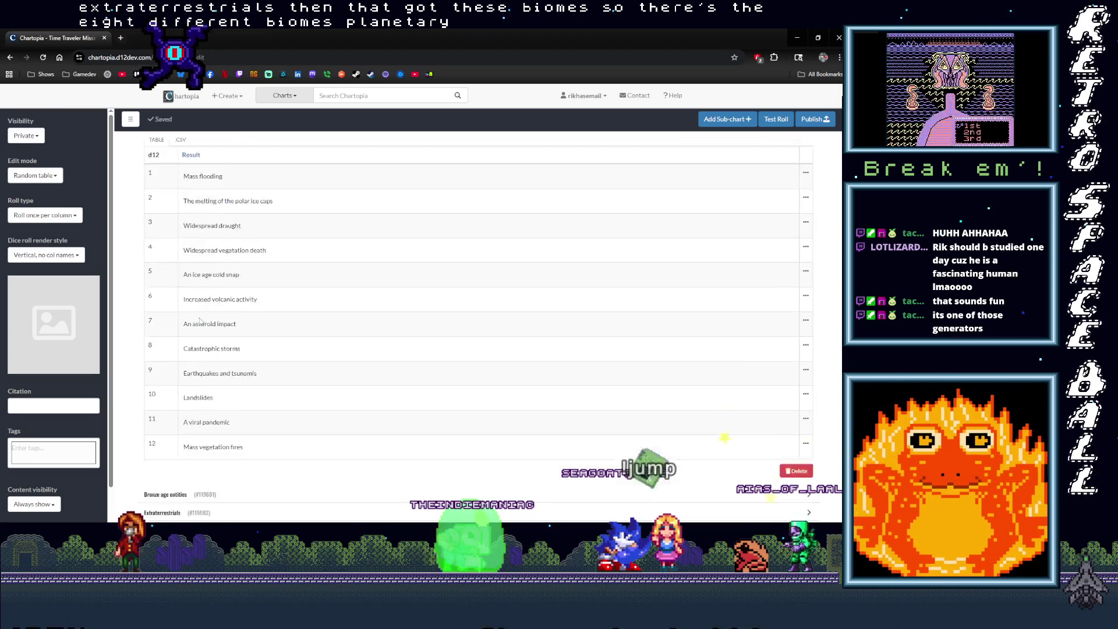
{"action": "scroll", "coordinate": [164, 210], "scroll_direction": "up", "scroll_amount": 2}
{"action": "left_click", "coordinate": [164, 213]}
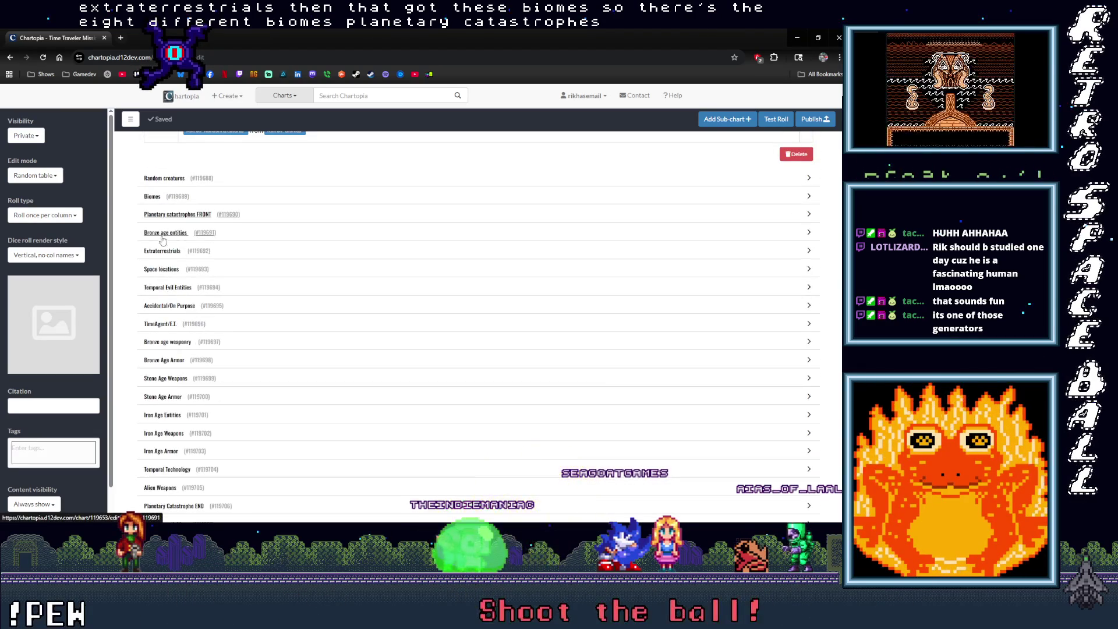
Expand the Bronze age entities sub-chart and read its d38 table.
{"action": "left_click", "coordinate": [158, 233]}
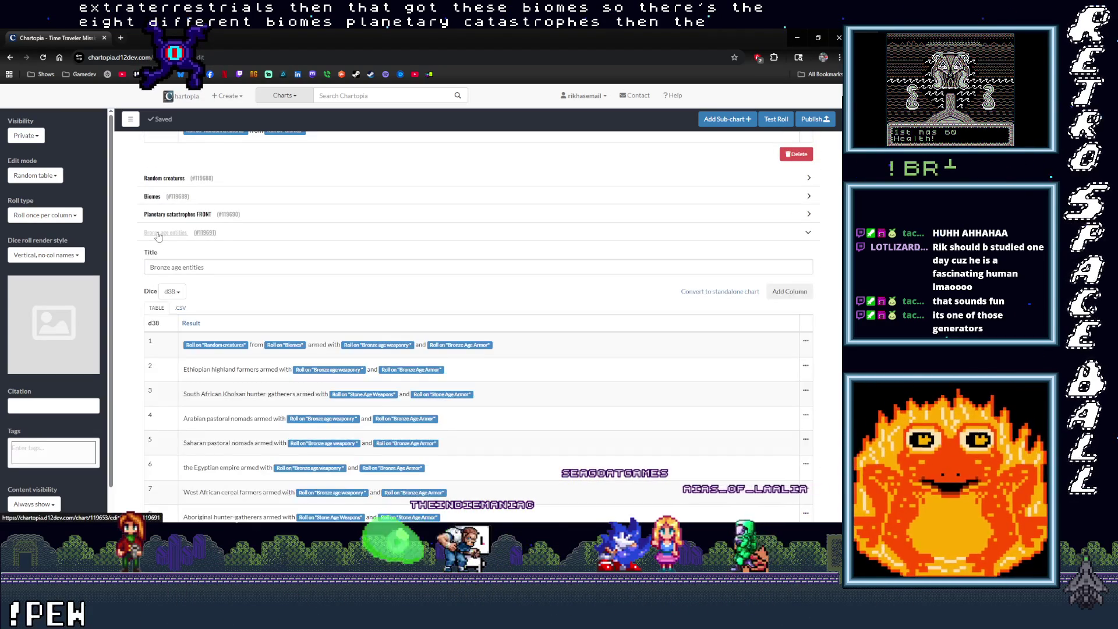
{"action": "scroll", "coordinate": [162, 298], "scroll_direction": "down", "scroll_amount": 10}
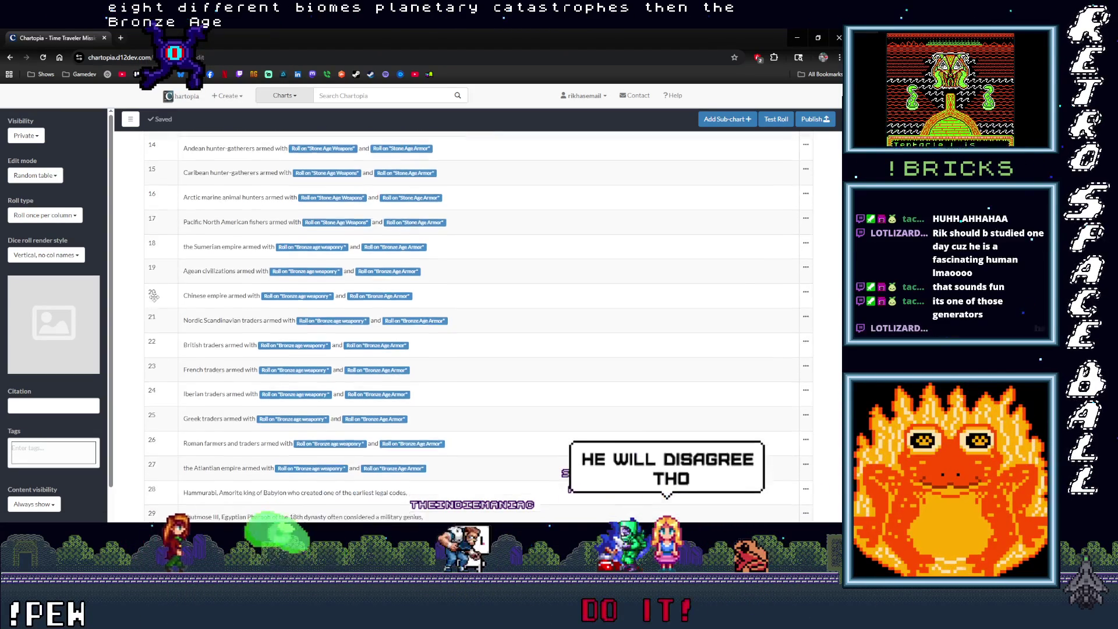
{"action": "scroll", "coordinate": [153, 297], "scroll_direction": "down", "scroll_amount": 3}
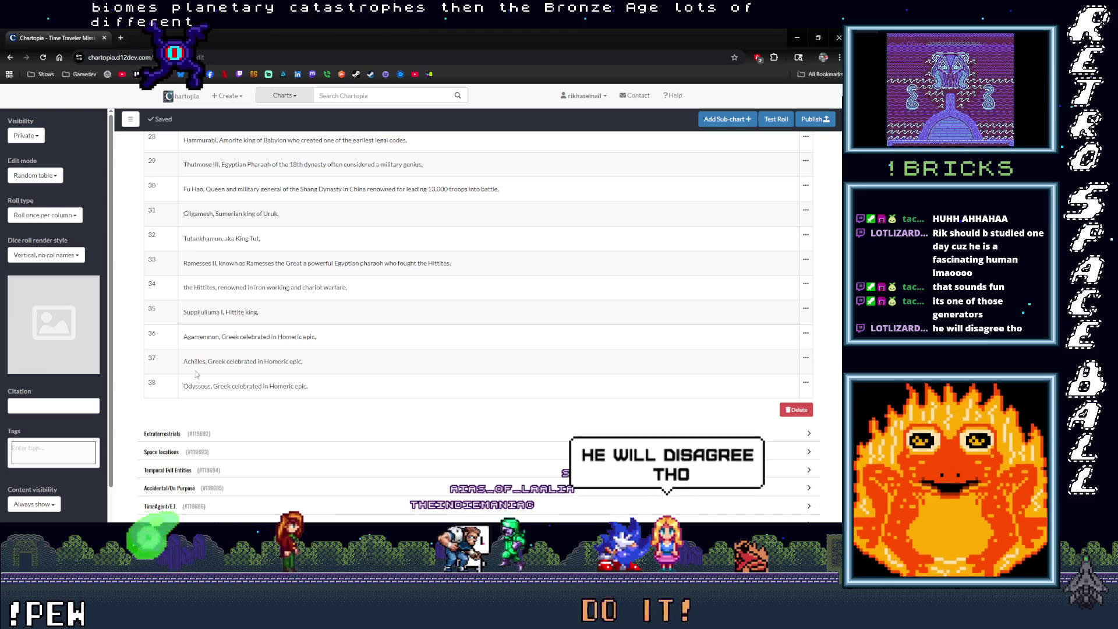
{"action": "scroll", "coordinate": [186, 384], "scroll_direction": "up", "scroll_amount": 15}
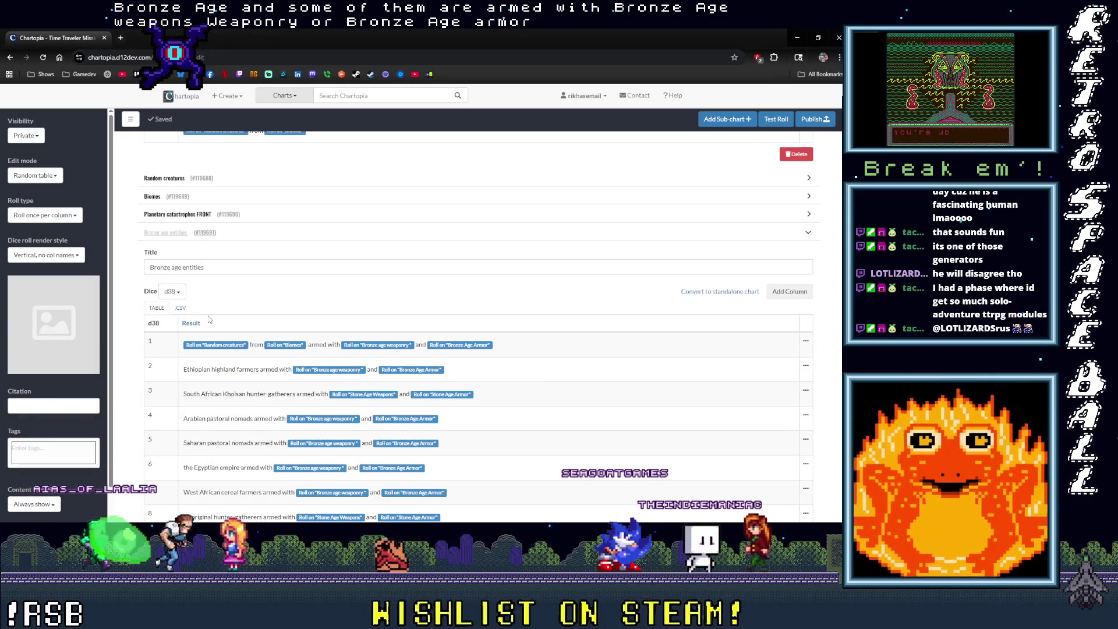
{"action": "scroll", "coordinate": [219, 325], "scroll_direction": "down", "scroll_amount": 1}
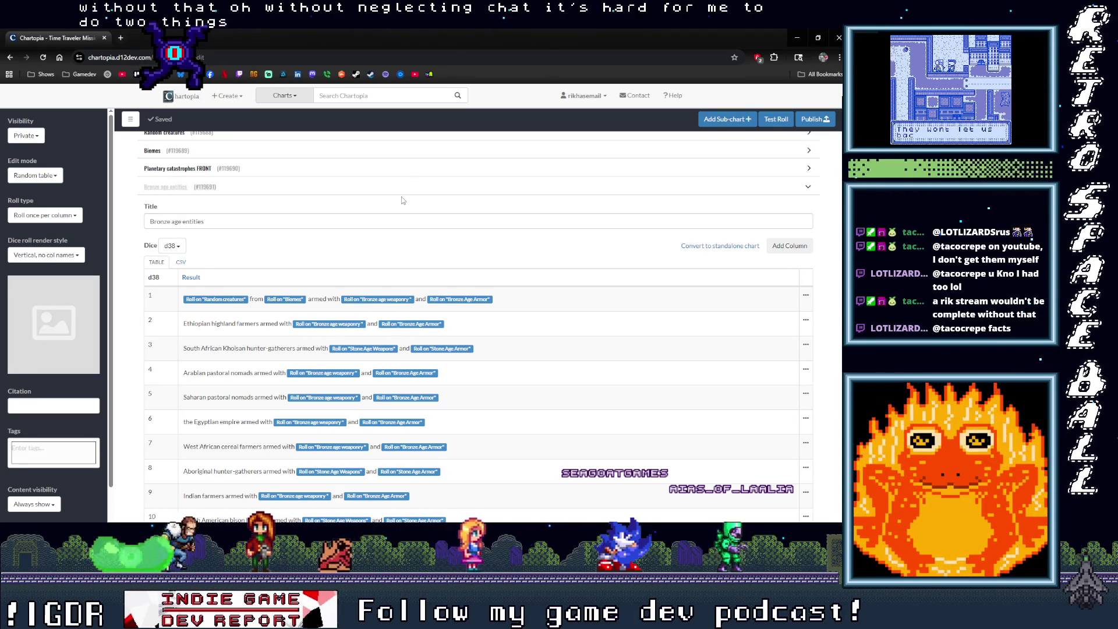
{"action": "scroll", "coordinate": [405, 349], "scroll_direction": "down", "scroll_amount": 10}
{"action": "scroll", "coordinate": [405, 374], "scroll_direction": "down", "scroll_amount": 5}
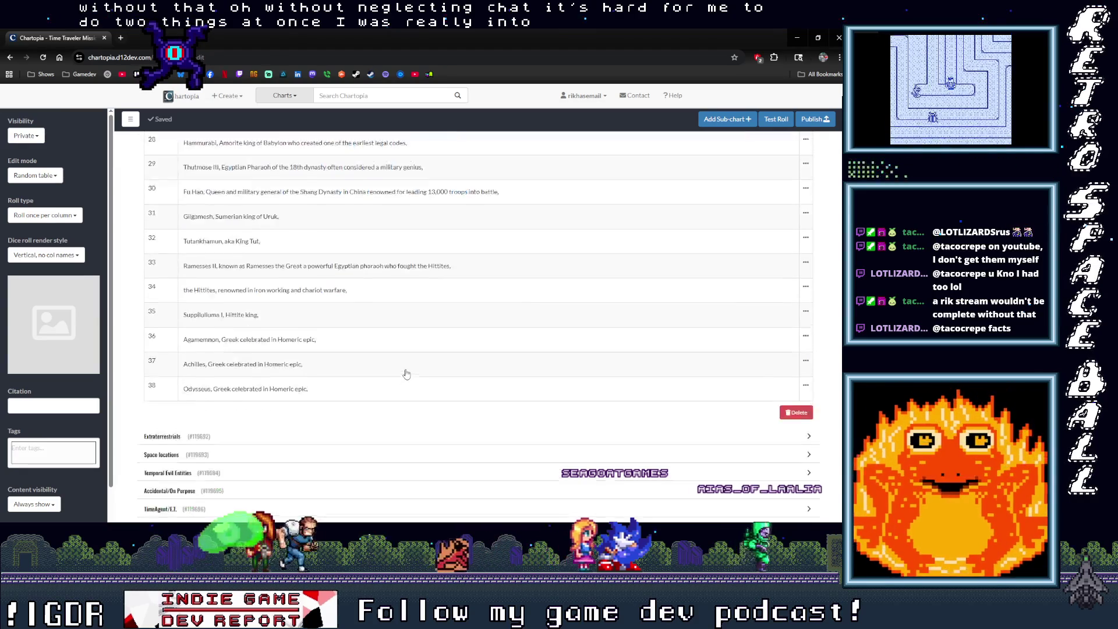
{"action": "scroll", "coordinate": [402, 379], "scroll_direction": "up", "scroll_amount": 15}
{"action": "scroll", "coordinate": [394, 385], "scroll_direction": "down", "scroll_amount": 20}
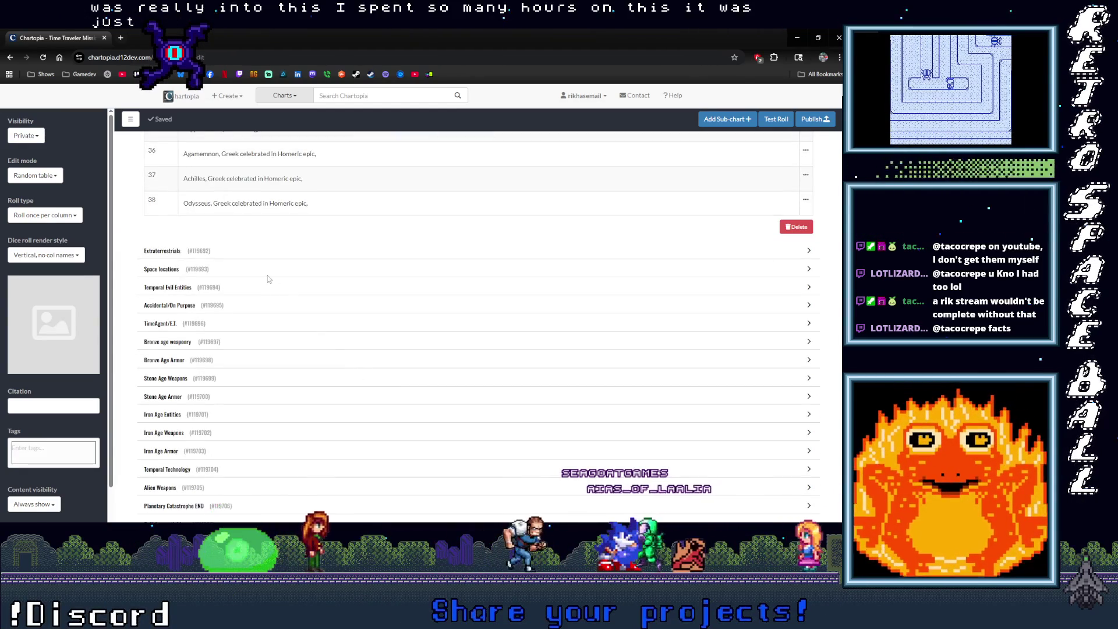
Expand Extraterrestrials and read its twelve d12 results, then expand Space locations.
{"action": "left_click", "coordinate": [161, 252]}
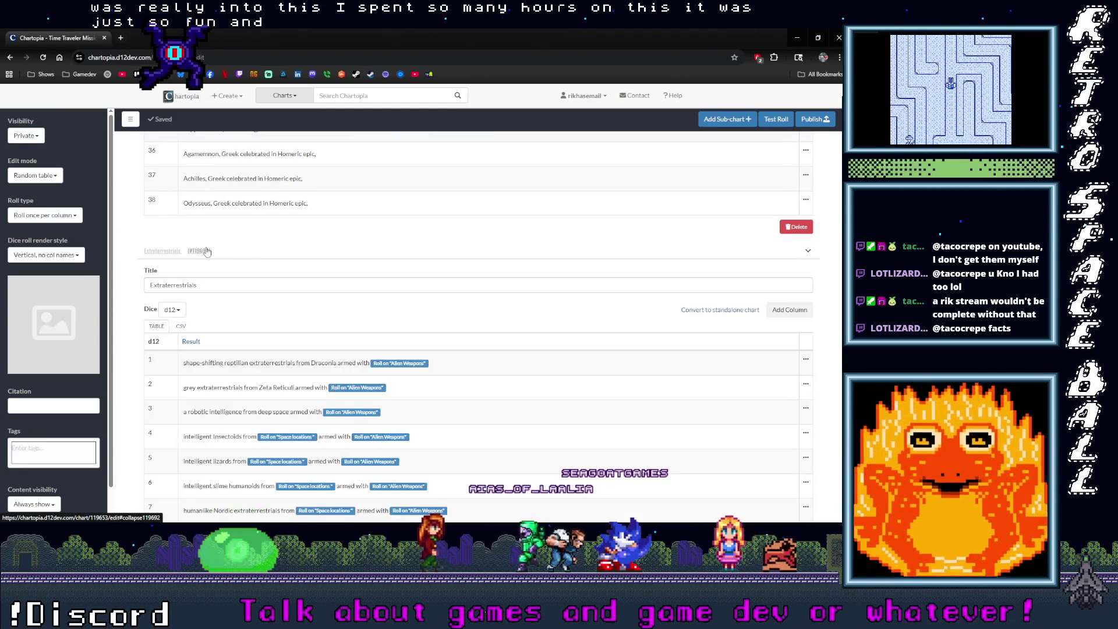
{"action": "scroll", "coordinate": [477, 259], "scroll_direction": "down", "scroll_amount": 5}
{"action": "scroll", "coordinate": [475, 263], "scroll_direction": "up", "scroll_amount": 3}
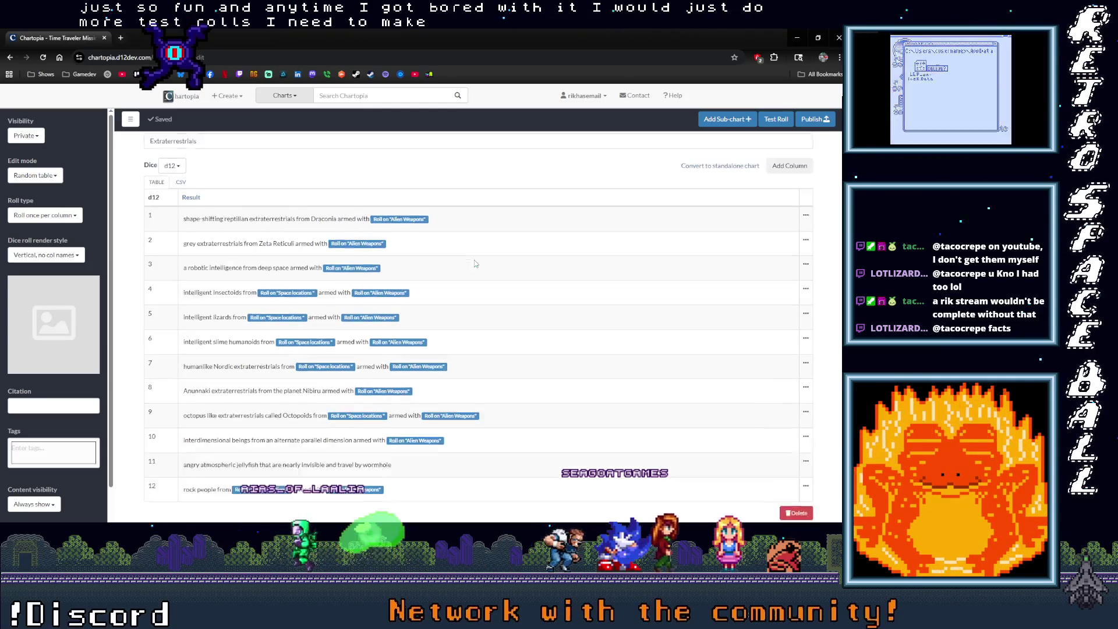
{"action": "scroll", "coordinate": [233, 274], "scroll_direction": "up", "scroll_amount": 1}
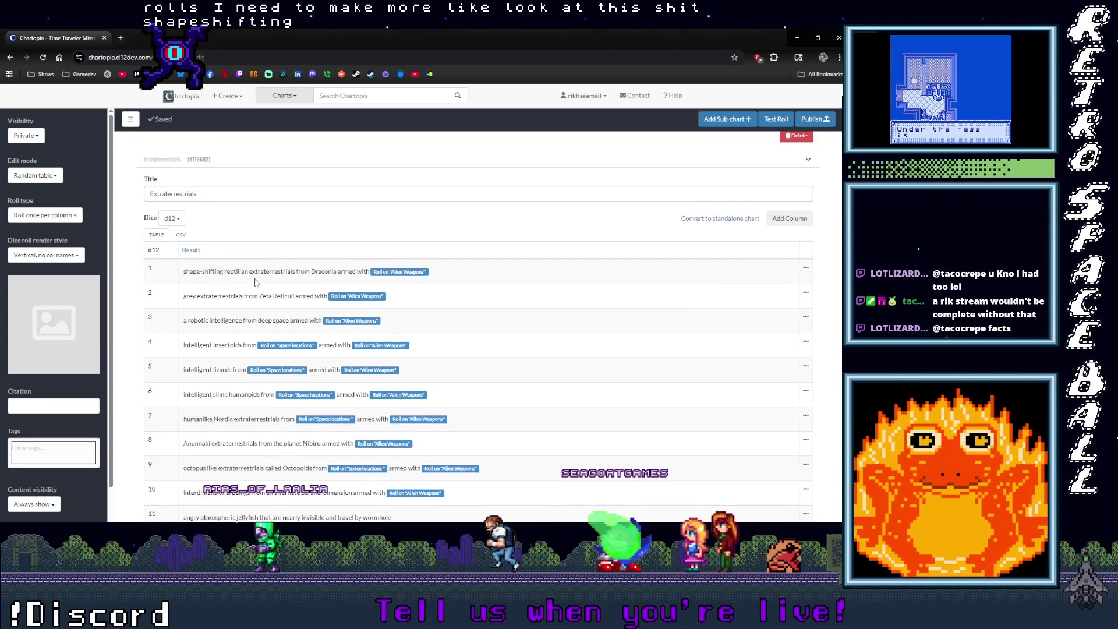
{"action": "scroll", "coordinate": [254, 282], "scroll_direction": "up", "scroll_amount": 1}
{"action": "scroll", "coordinate": [274, 329], "scroll_direction": "down", "scroll_amount": 1}
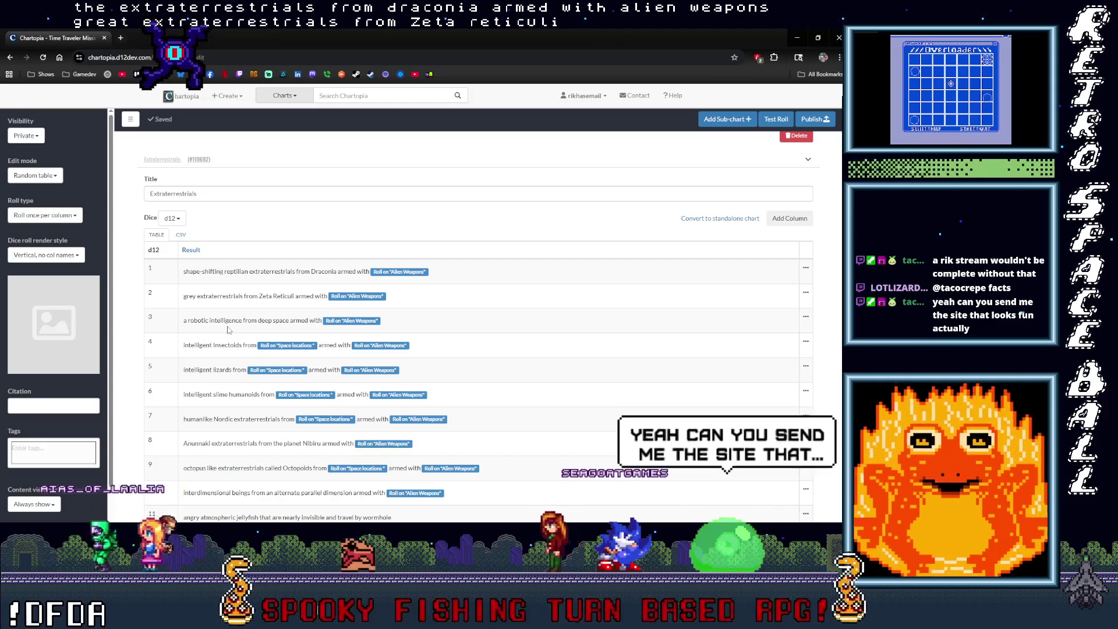
{"action": "scroll", "coordinate": [243, 326], "scroll_direction": "down", "scroll_amount": 1}
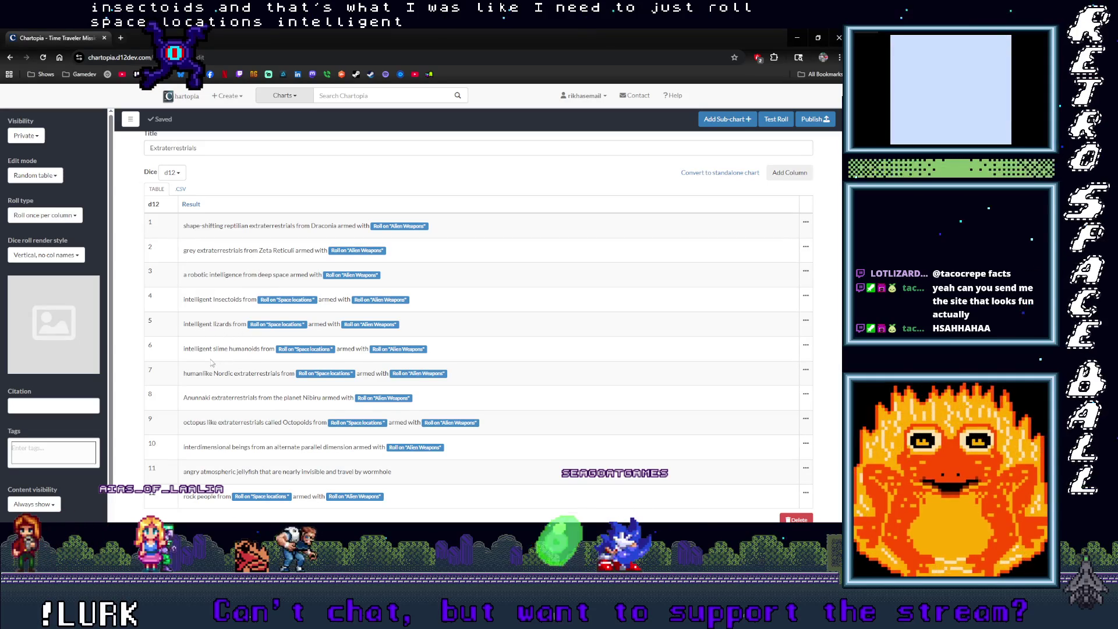
{"action": "scroll", "coordinate": [260, 360], "scroll_direction": "down", "scroll_amount": 1}
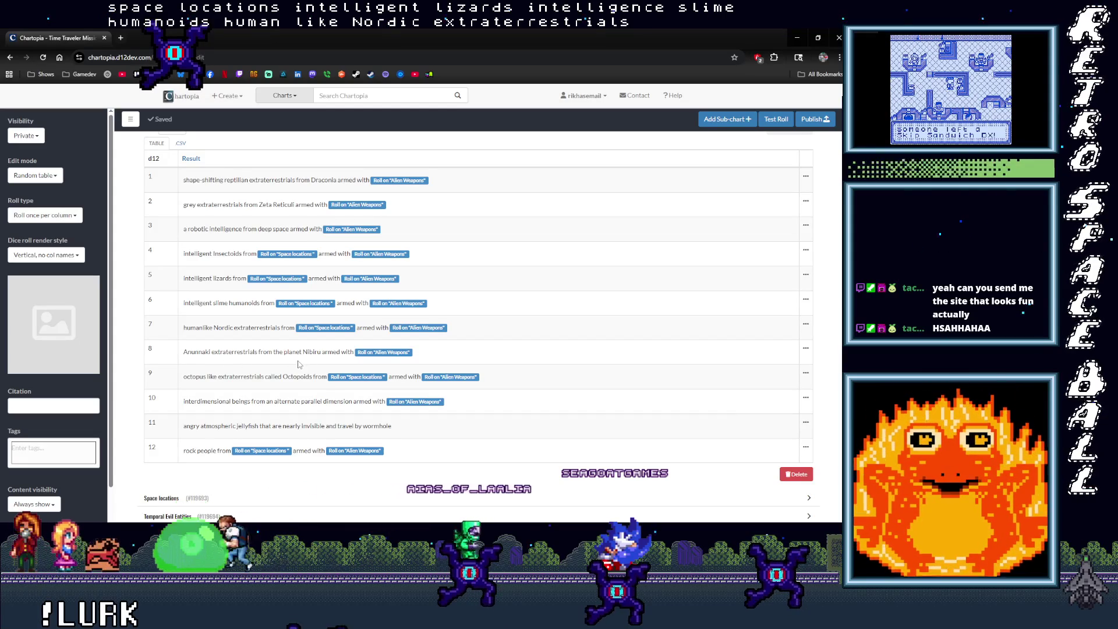
{"action": "scroll", "coordinate": [221, 341], "scroll_direction": "down", "scroll_amount": 1}
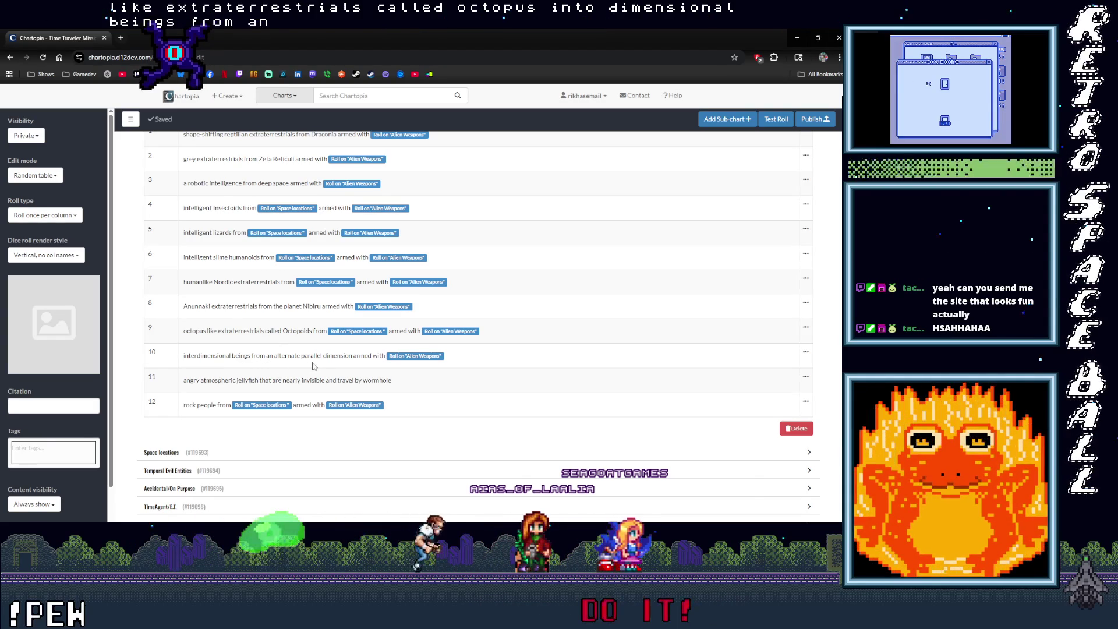
{"action": "scroll", "coordinate": [217, 372], "scroll_direction": "down", "scroll_amount": 2}
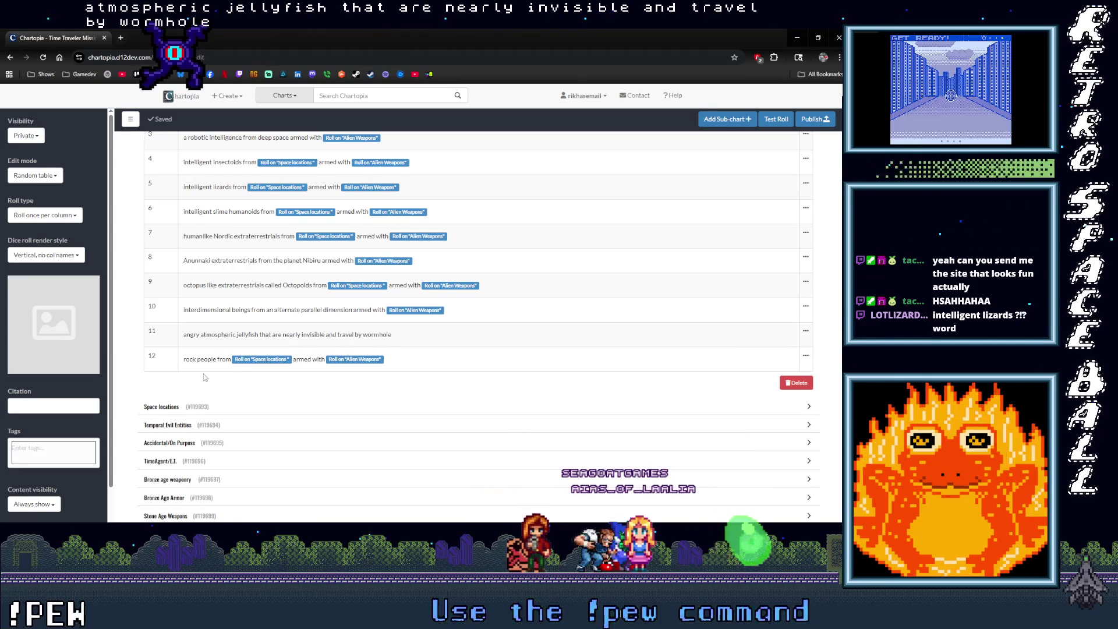
{"action": "scroll", "coordinate": [218, 374], "scroll_direction": "down", "scroll_amount": 2}
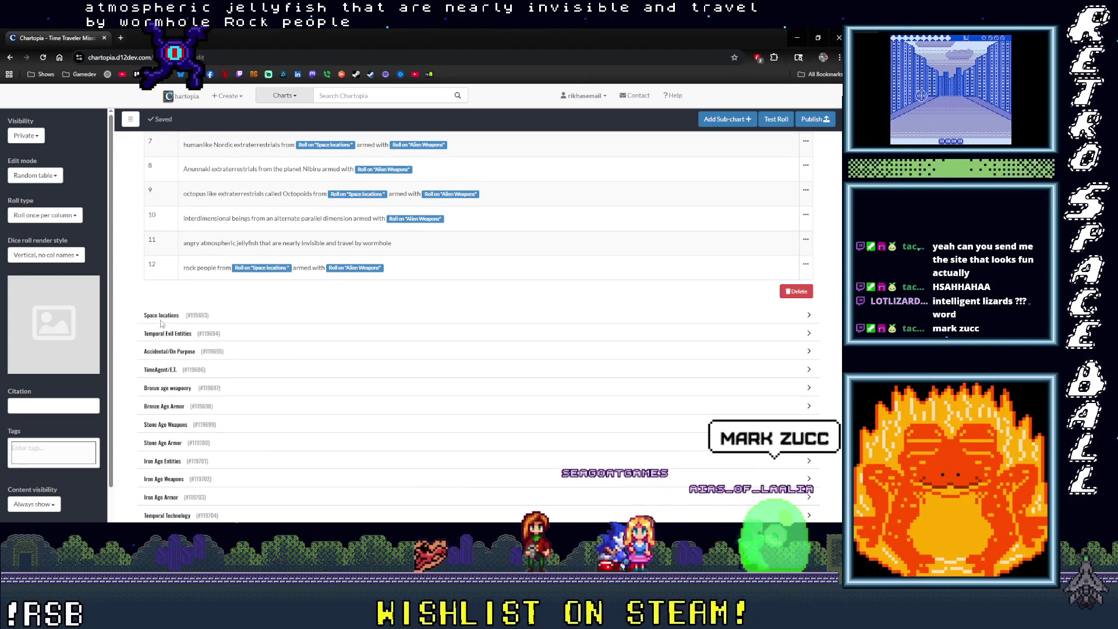
{"action": "left_click", "coordinate": [159, 318]}
Read through the Space locations sub-chart's 20 results, such as Orion and Tau Ceti.
{"action": "scroll", "coordinate": [332, 362], "scroll_direction": "down", "scroll_amount": 6}
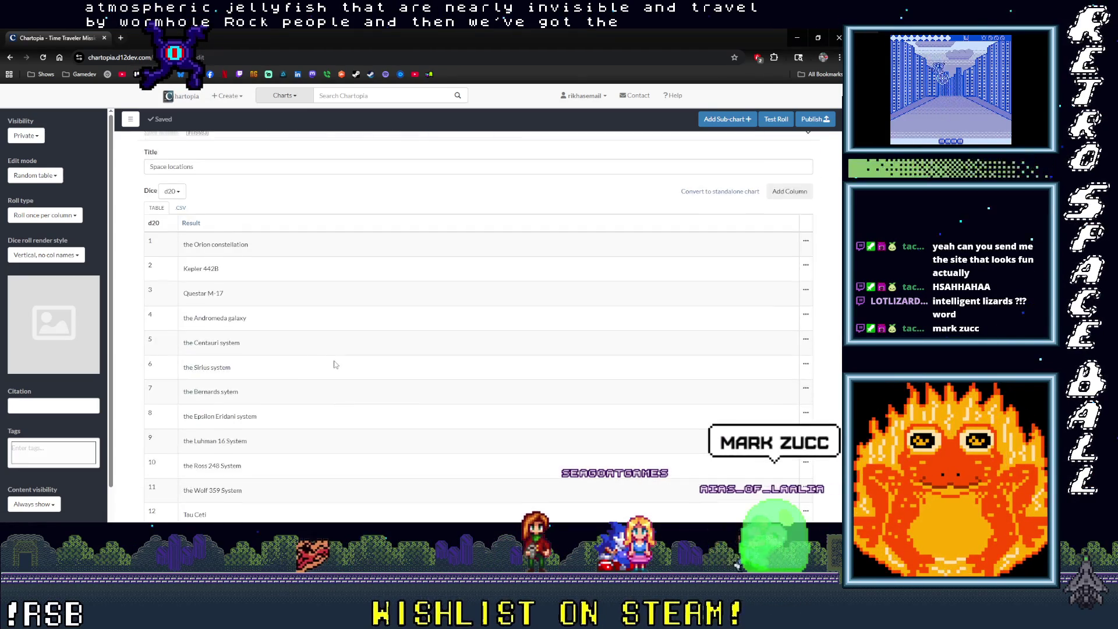
{"action": "scroll", "coordinate": [333, 364], "scroll_direction": "down", "scroll_amount": 5}
{"action": "scroll", "coordinate": [317, 373], "scroll_direction": "up", "scroll_amount": 4}
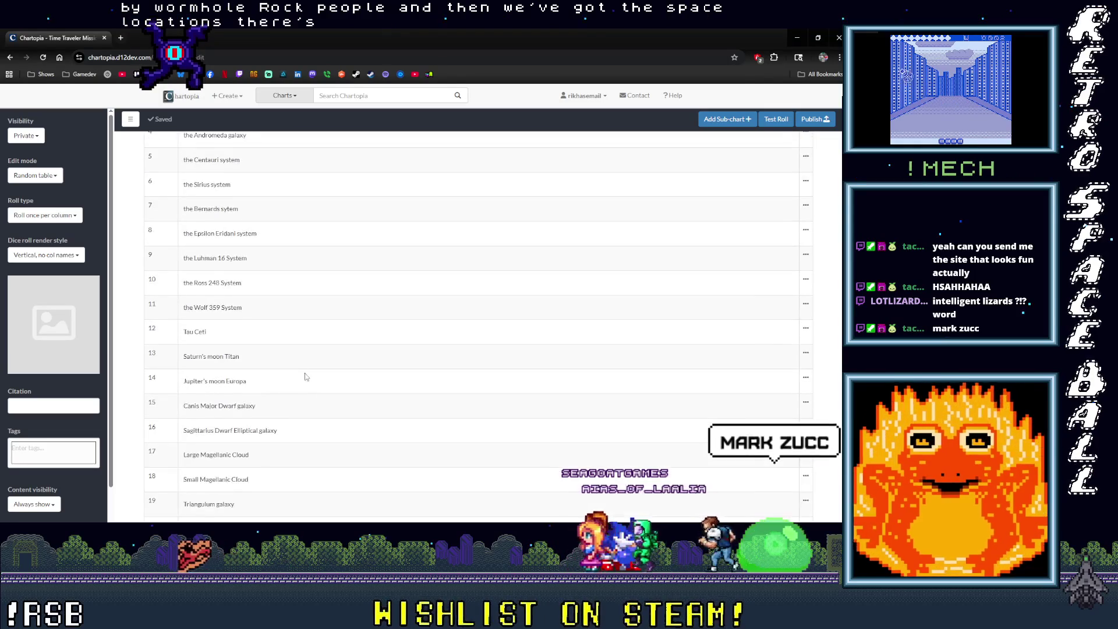
{"action": "scroll", "coordinate": [304, 378], "scroll_direction": "up", "scroll_amount": 4}
{"action": "scroll", "coordinate": [302, 379], "scroll_direction": "down", "scroll_amount": 10}
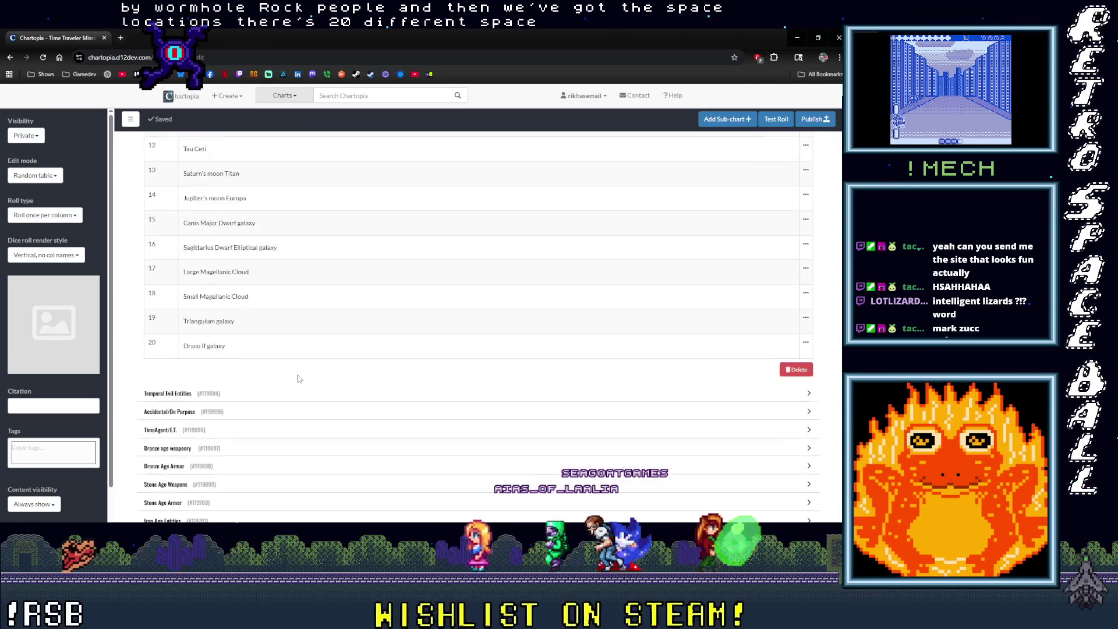
Expand the Temporal Evil Entities sub-chart to show its eight d8 results.
{"action": "left_click", "coordinate": [156, 257]}
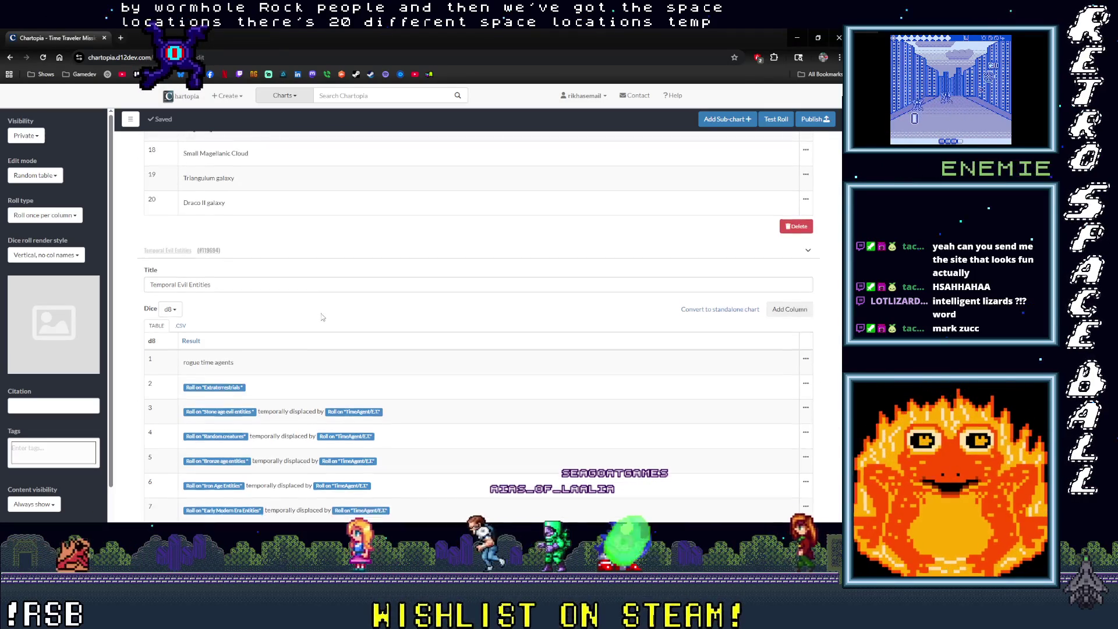
{"action": "scroll", "coordinate": [183, 287], "scroll_direction": "down", "scroll_amount": 2}
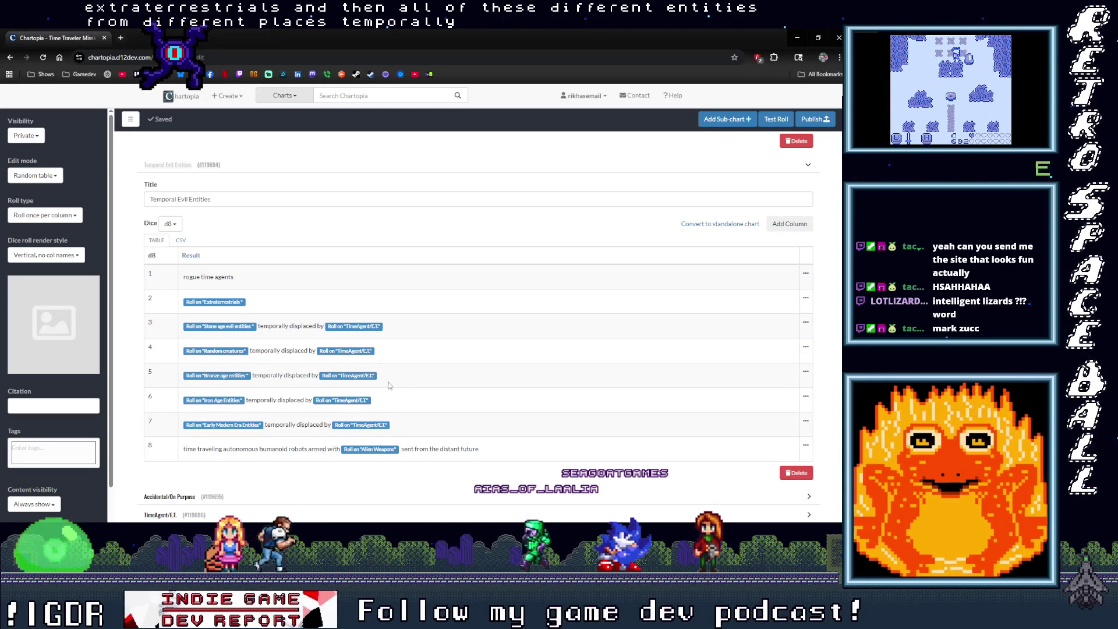
{"action": "scroll", "coordinate": [237, 371], "scroll_direction": "down", "scroll_amount": 3}
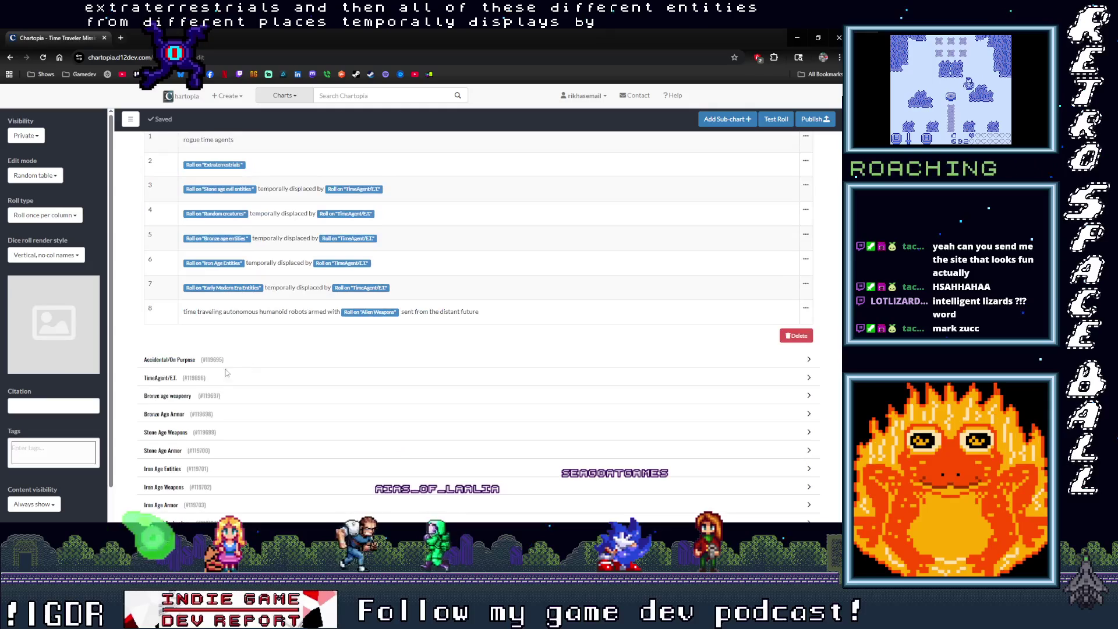
Expand the TimeAgent/E.T. d2 sub-chart and copy the chart page's URL to share it.
{"action": "left_click", "coordinate": [161, 378]}
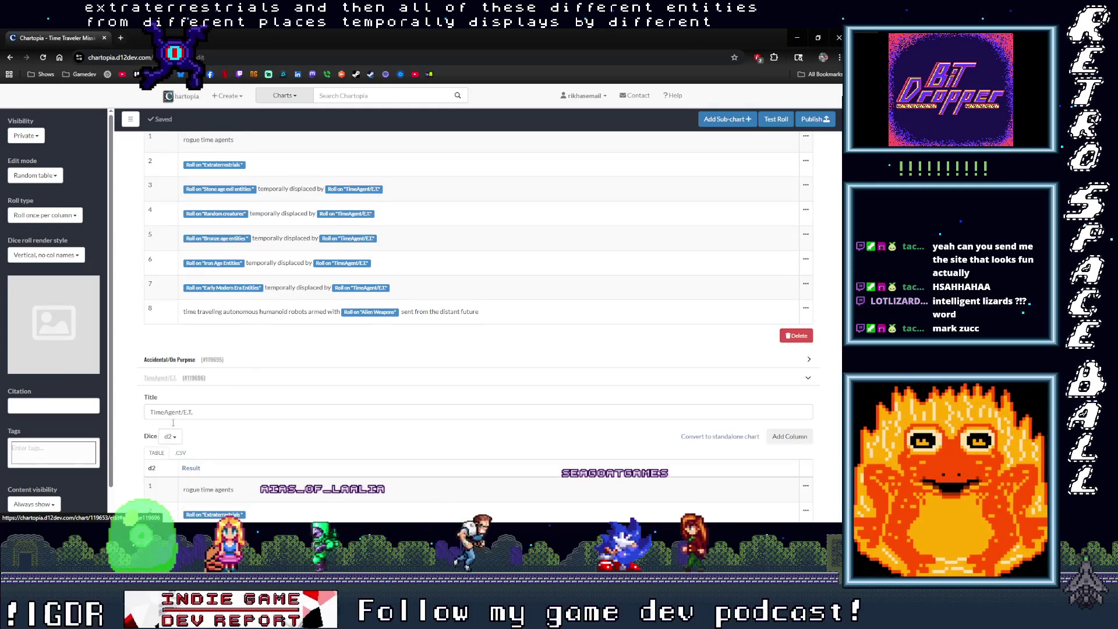
{"action": "scroll", "coordinate": [220, 381], "scroll_direction": "down", "scroll_amount": 3}
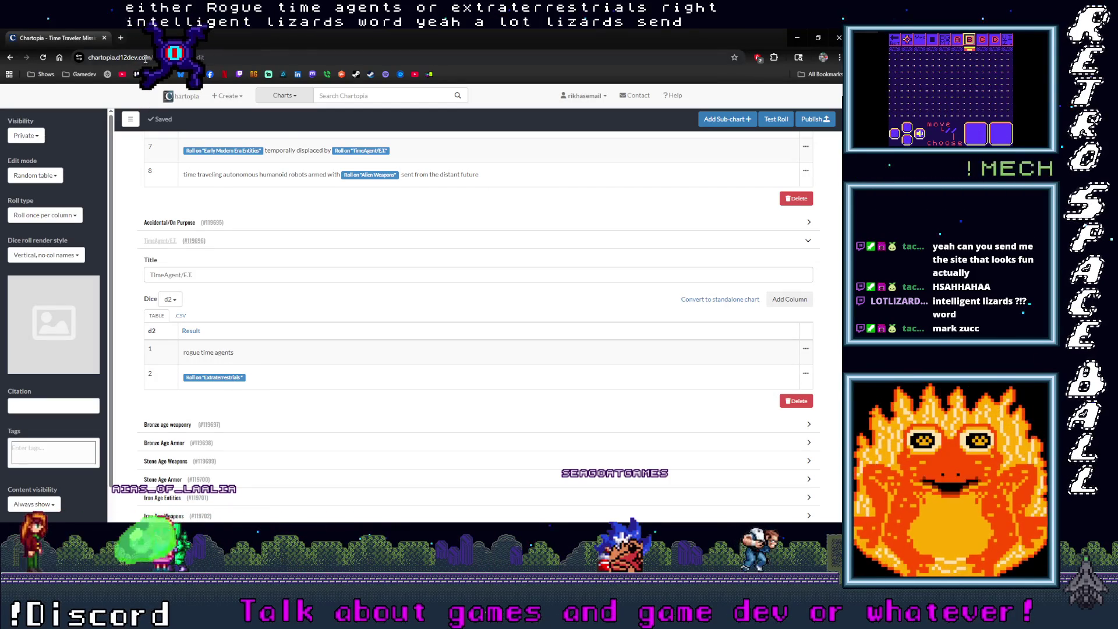
{"action": "left_click", "coordinate": [122, 58]}
{"action": "left_click", "coordinate": [89, 58]}
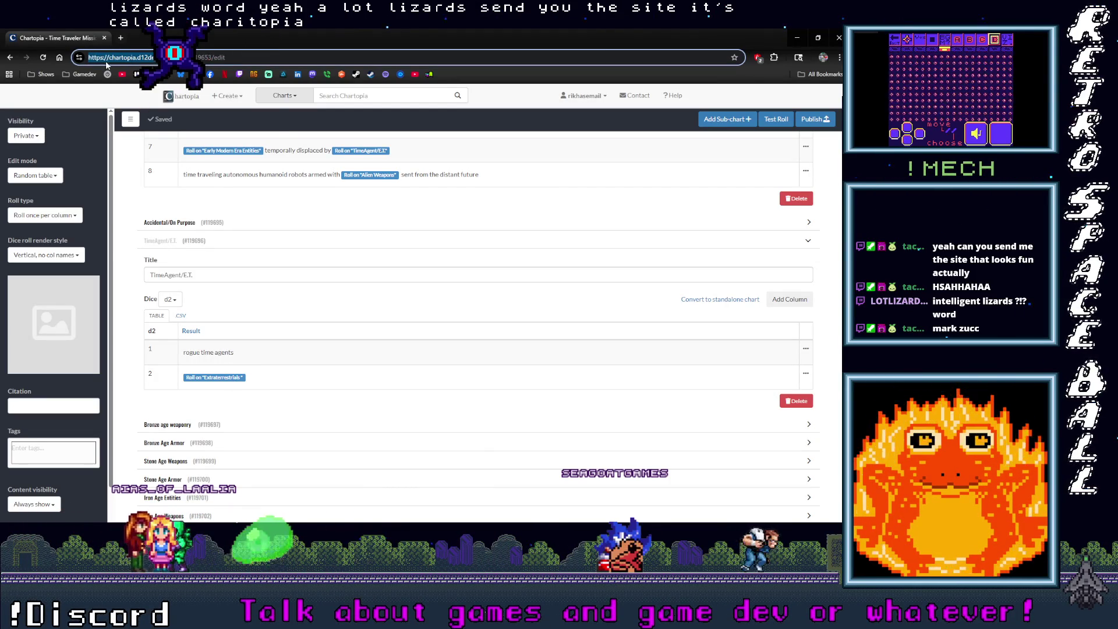
{"action": "right_click", "coordinate": [119, 58]}
{"action": "left_click", "coordinate": [151, 140]}
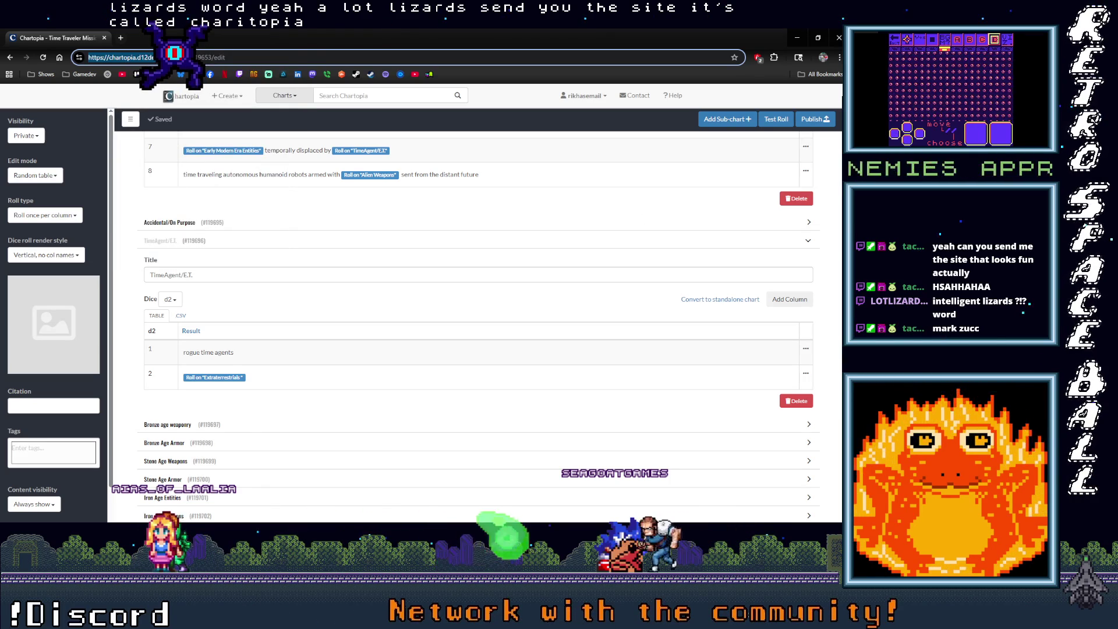
{"action": "key", "text": "alt+Tab"}
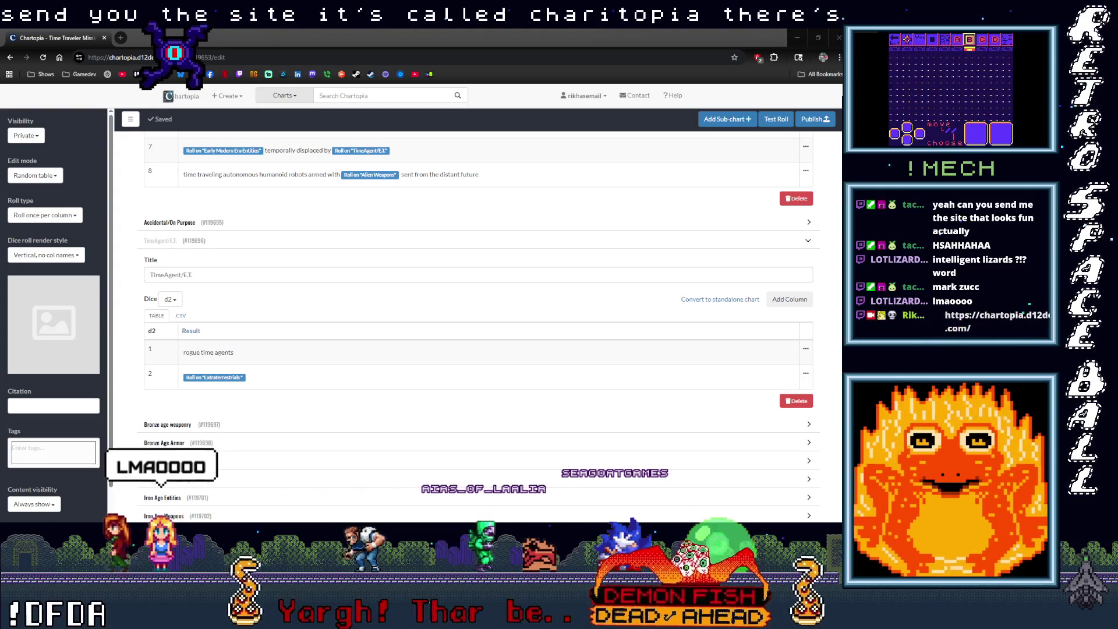
{"action": "scroll", "coordinate": [312, 320], "scroll_direction": "down", "scroll_amount": 2}
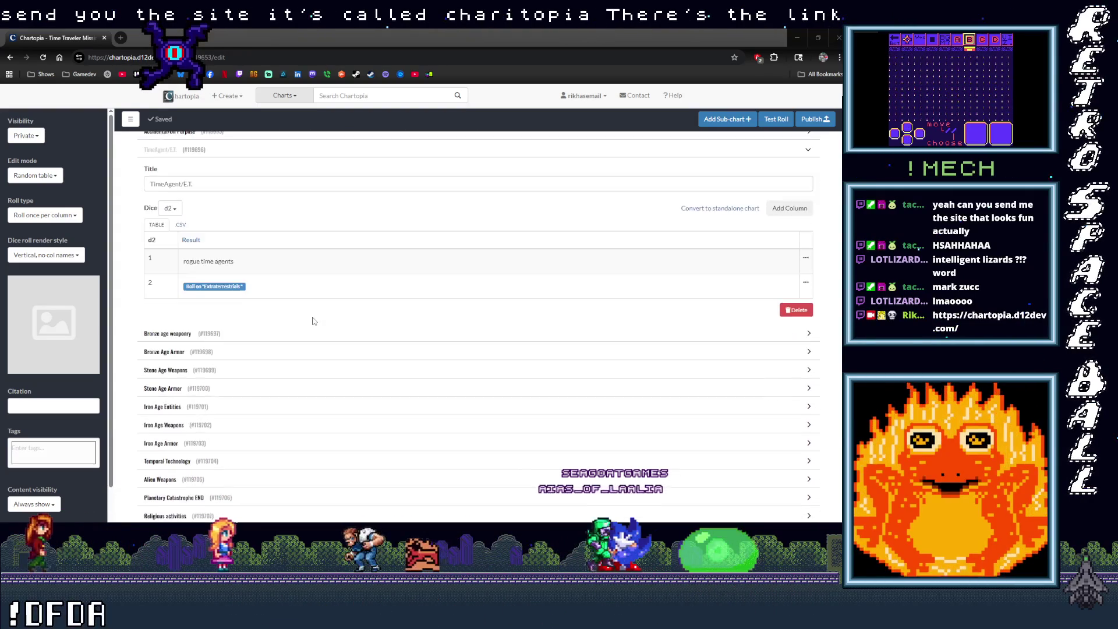
{"action": "scroll", "coordinate": [312, 321], "scroll_direction": "up", "scroll_amount": 3}
{"action": "scroll", "coordinate": [312, 321], "scroll_direction": "down", "scroll_amount": 2}
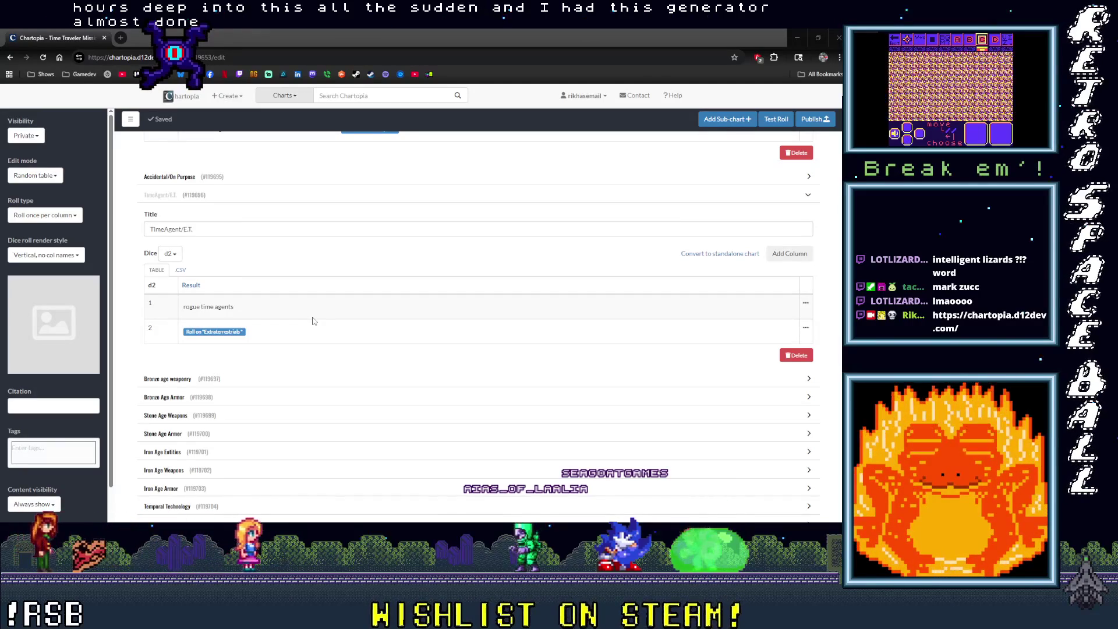
{"action": "scroll", "coordinate": [315, 449], "scroll_direction": "down", "scroll_amount": 5}
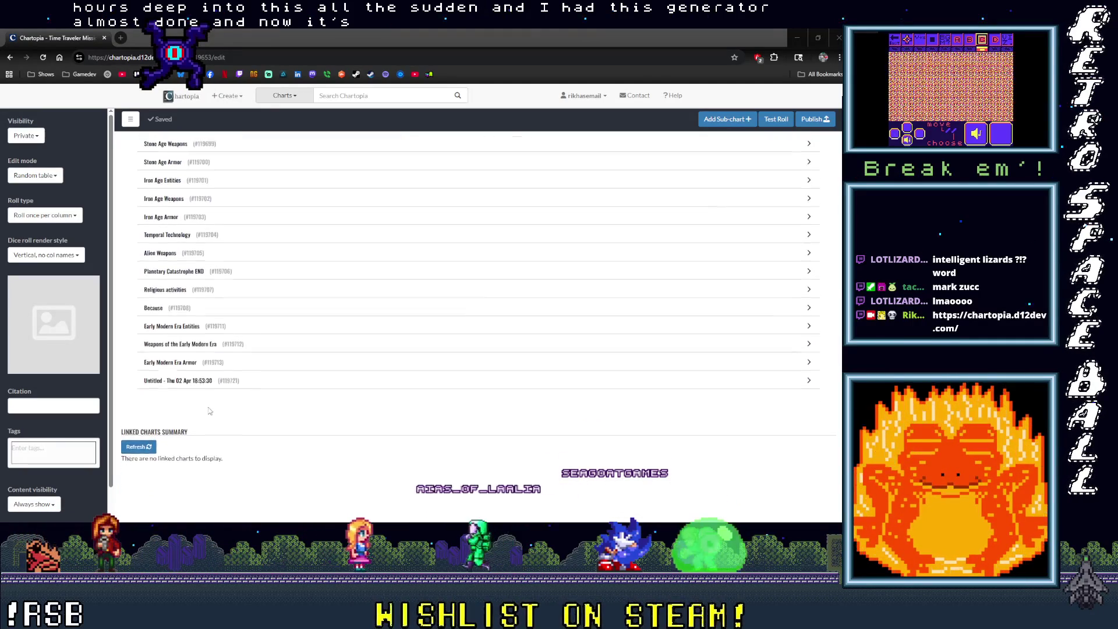
Briefly expand and collapse the Early Modern Era Armor sub-chart.
{"action": "scroll", "coordinate": [179, 484], "scroll_direction": "up", "scroll_amount": 2}
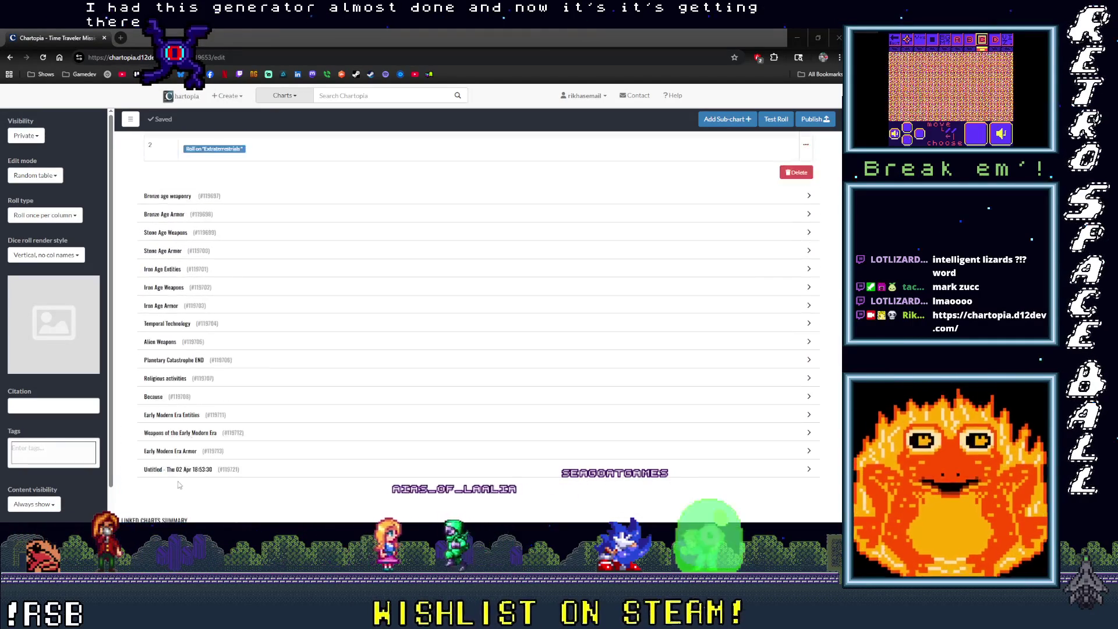
{"action": "left_click", "coordinate": [167, 452]}
{"action": "scroll", "coordinate": [166, 409], "scroll_direction": "down", "scroll_amount": 2}
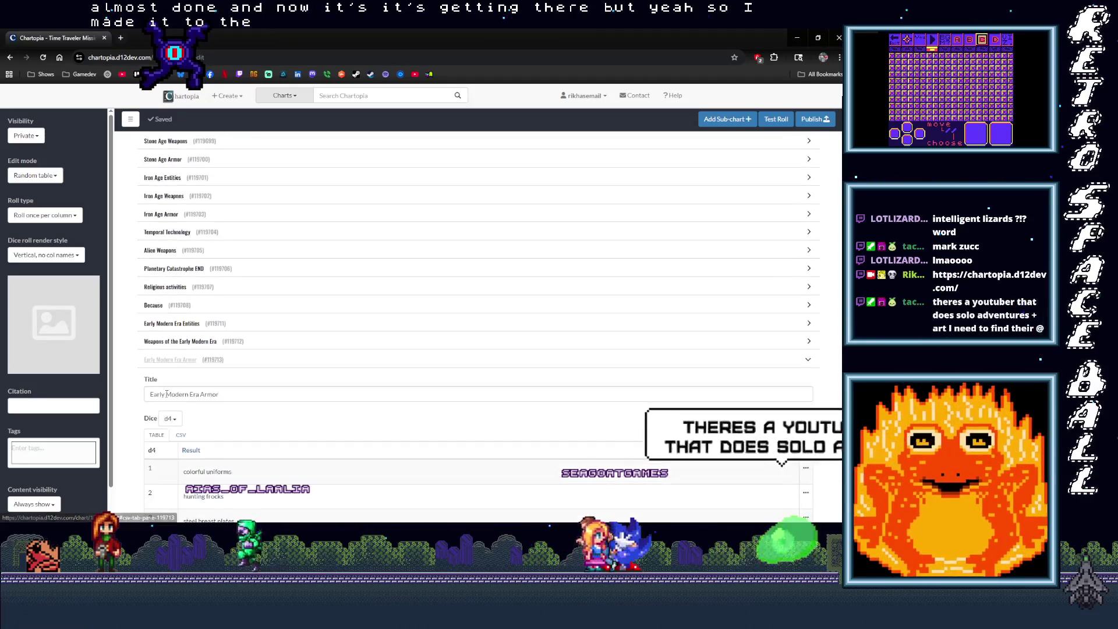
{"action": "left_click", "coordinate": [170, 359]}
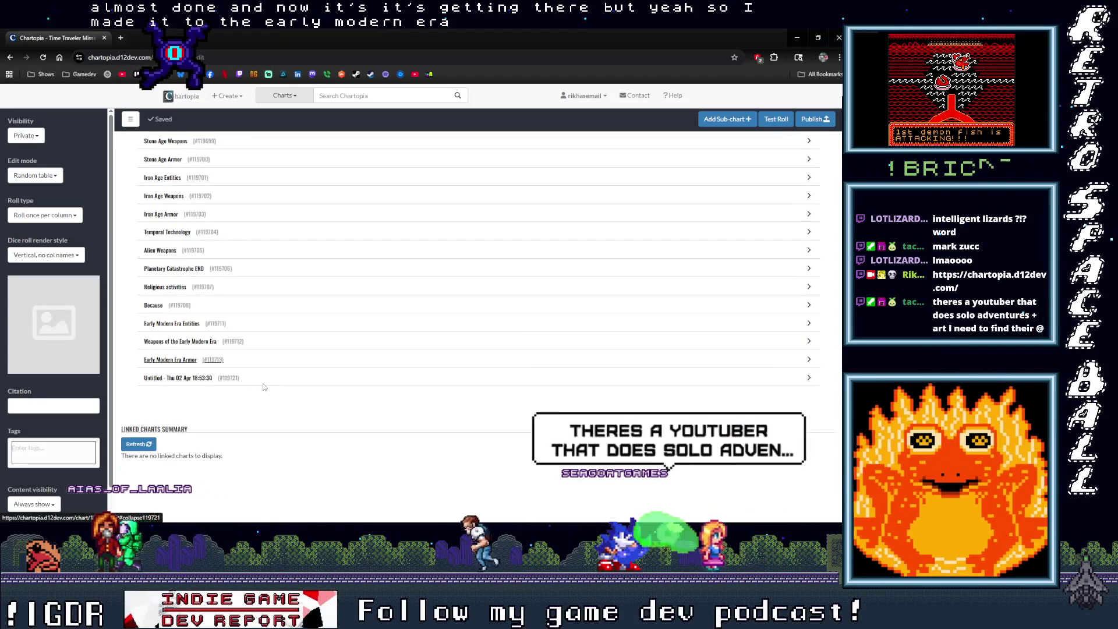
Scroll up past the sub-charts to the Time Traveler Missions title and its d8 table.
{"action": "scroll", "coordinate": [216, 385], "scroll_direction": "up", "scroll_amount": 4}
{"action": "scroll", "coordinate": [212, 389], "scroll_direction": "up", "scroll_amount": 5}
{"action": "left_click", "coordinate": [196, 351]}
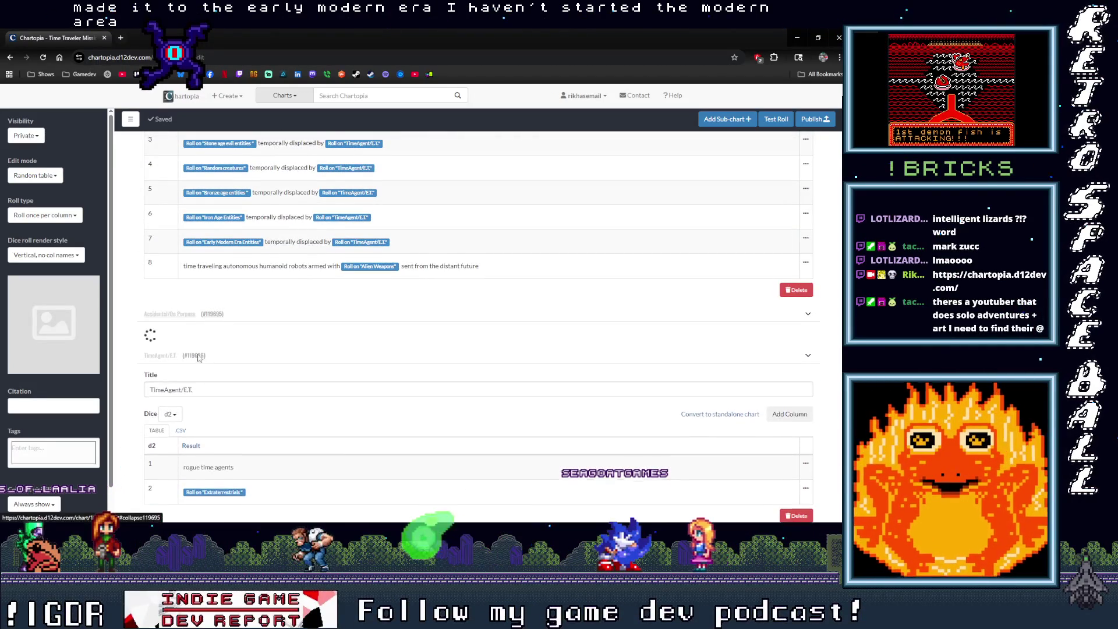
{"action": "scroll", "coordinate": [186, 361], "scroll_direction": "up", "scroll_amount": 5}
{"action": "scroll", "coordinate": [169, 340], "scroll_direction": "up", "scroll_amount": 7}
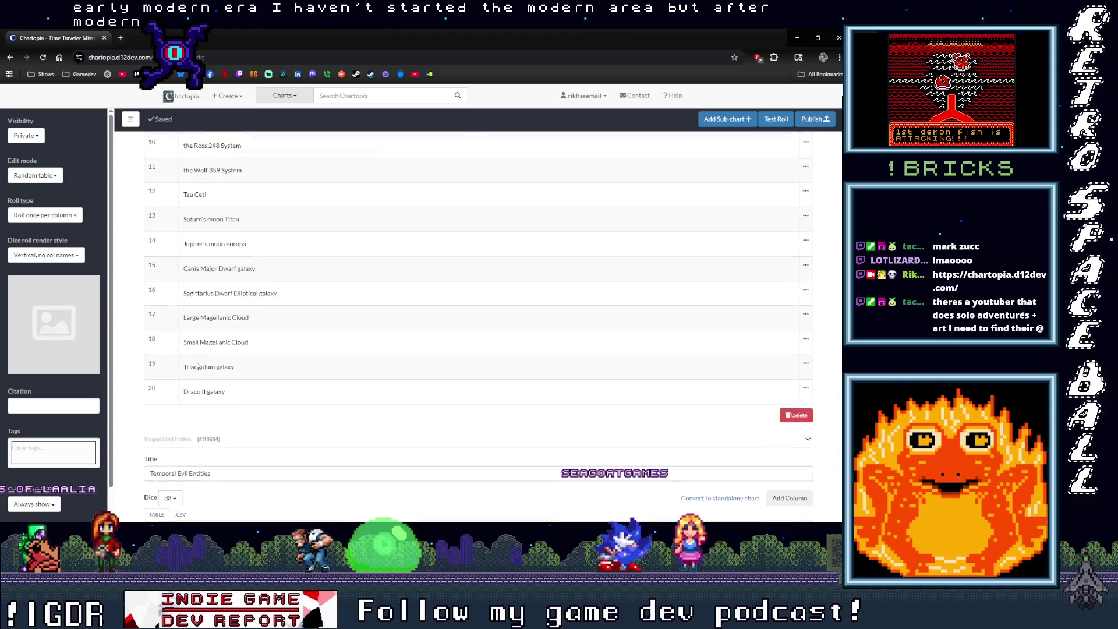
{"action": "scroll", "coordinate": [206, 371], "scroll_direction": "up", "scroll_amount": 11}
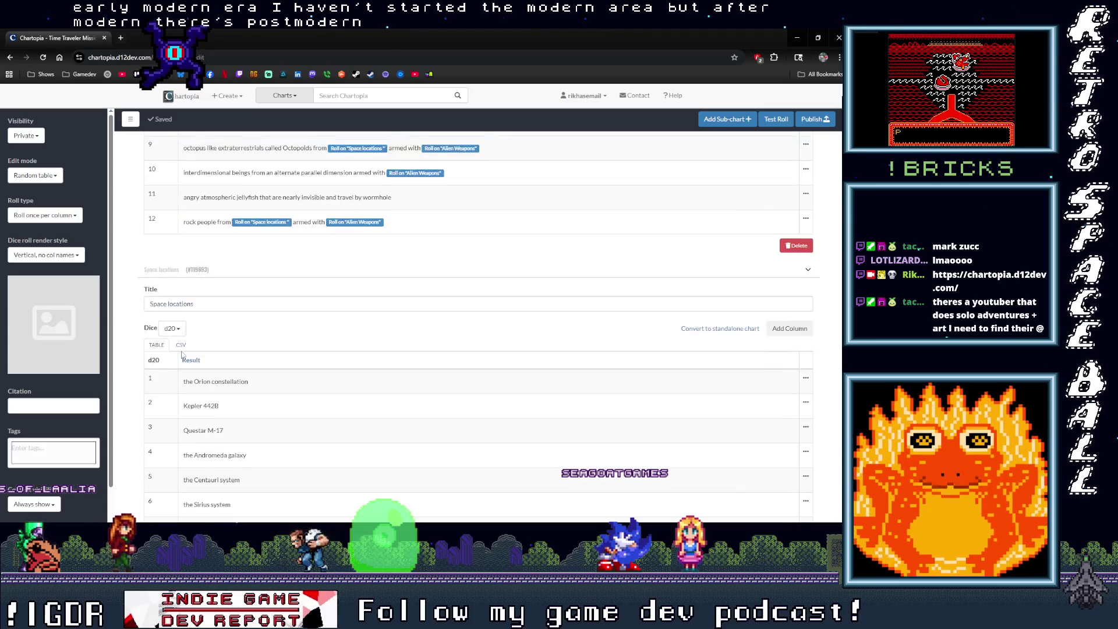
{"action": "scroll", "coordinate": [187, 360], "scroll_direction": "up", "scroll_amount": 12}
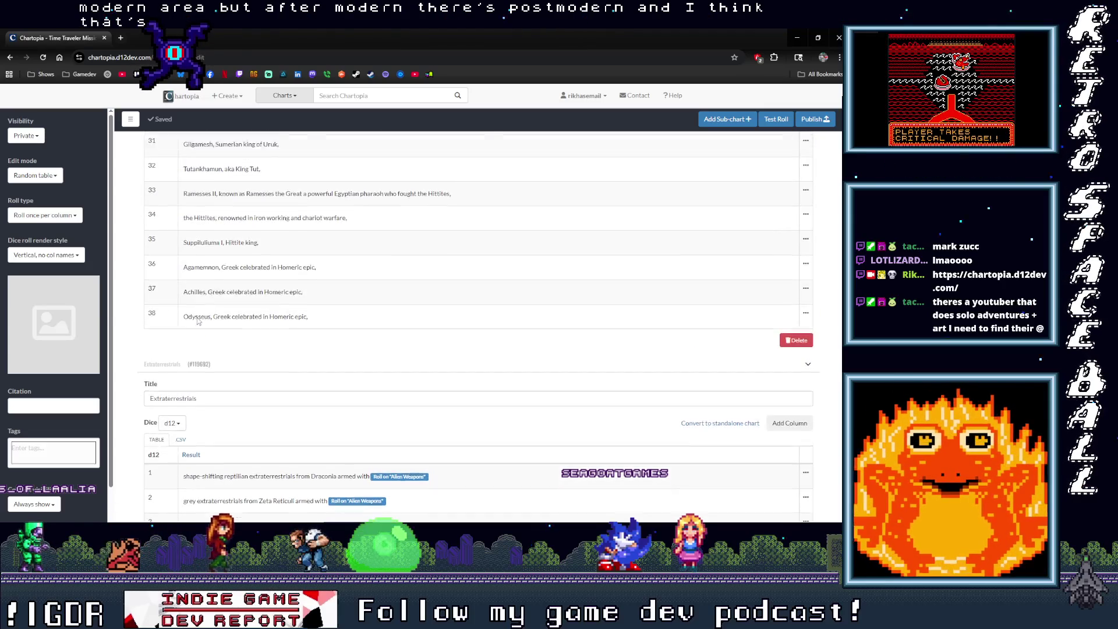
{"action": "scroll", "coordinate": [200, 361], "scroll_direction": "up", "scroll_amount": 15}
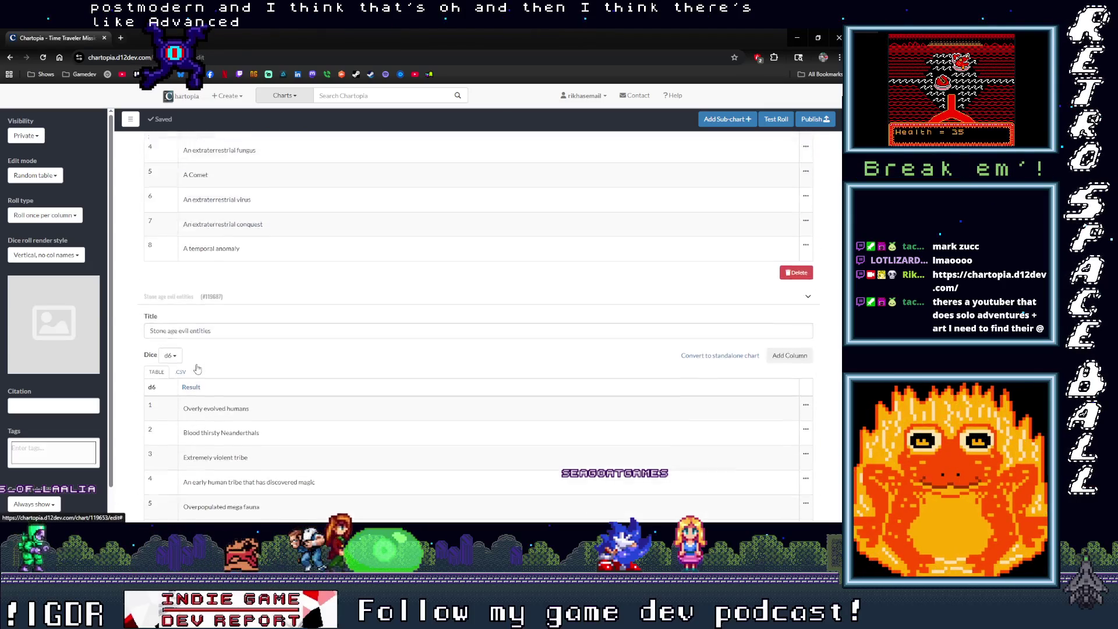
{"action": "scroll", "coordinate": [197, 379], "scroll_direction": "up", "scroll_amount": 20}
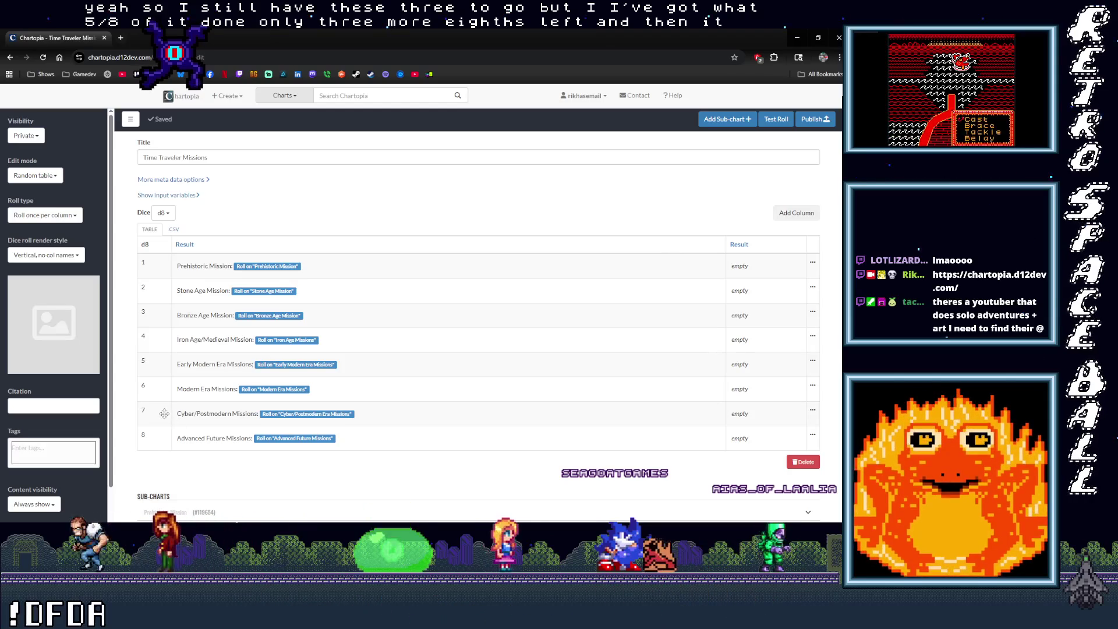
{"action": "left_click", "coordinate": [776, 119]}
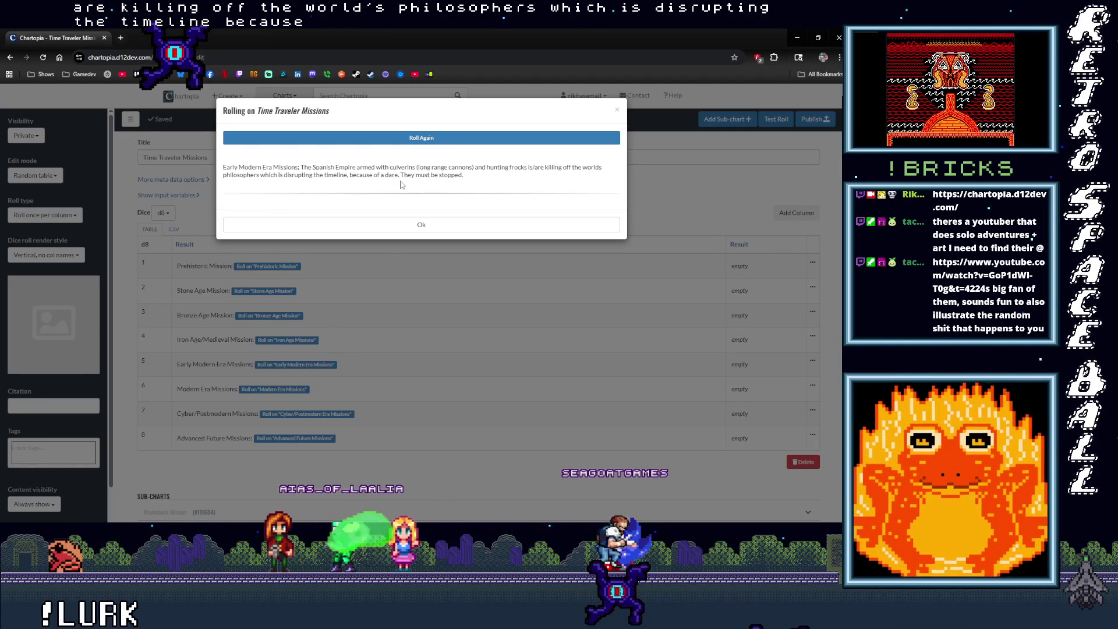
{"action": "left_click", "coordinate": [153, 463]}
Scroll down to the collapsed sub-charts and expand the Because sub-chart.
{"action": "scroll", "coordinate": [153, 282], "scroll_direction": "down", "scroll_amount": 15}
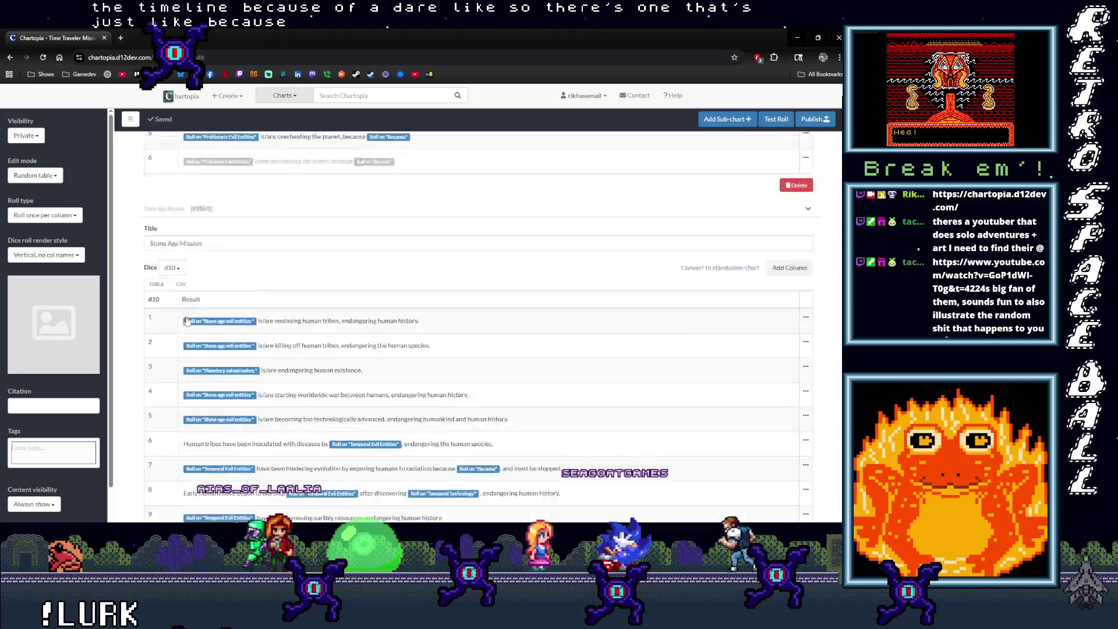
{"action": "scroll", "coordinate": [186, 319], "scroll_direction": "down", "scroll_amount": 15}
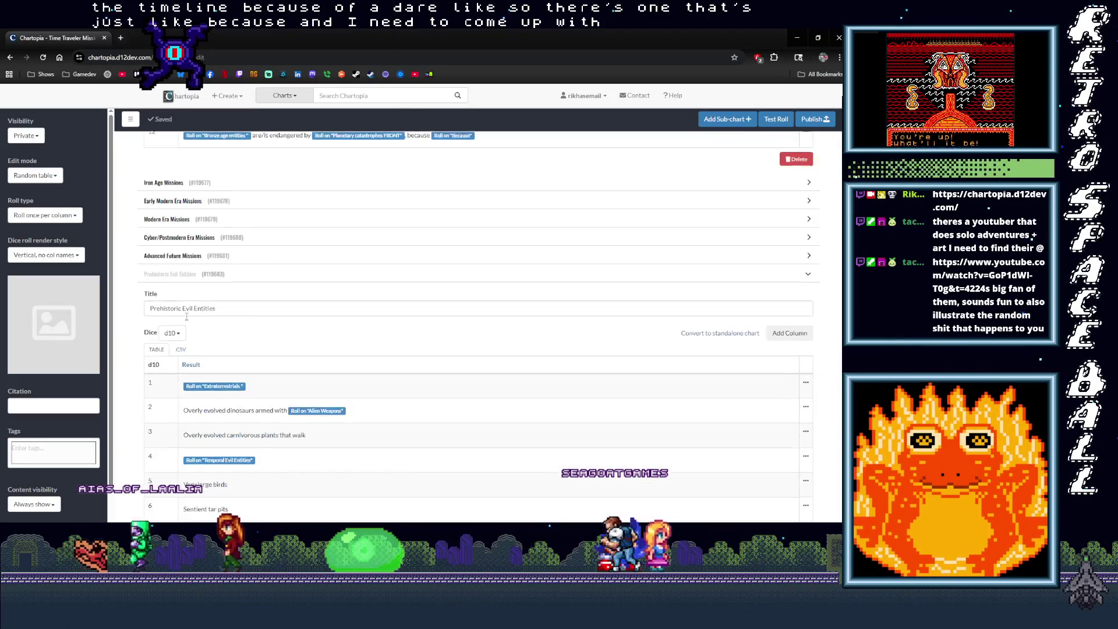
{"action": "scroll", "coordinate": [183, 319], "scroll_direction": "down", "scroll_amount": 15}
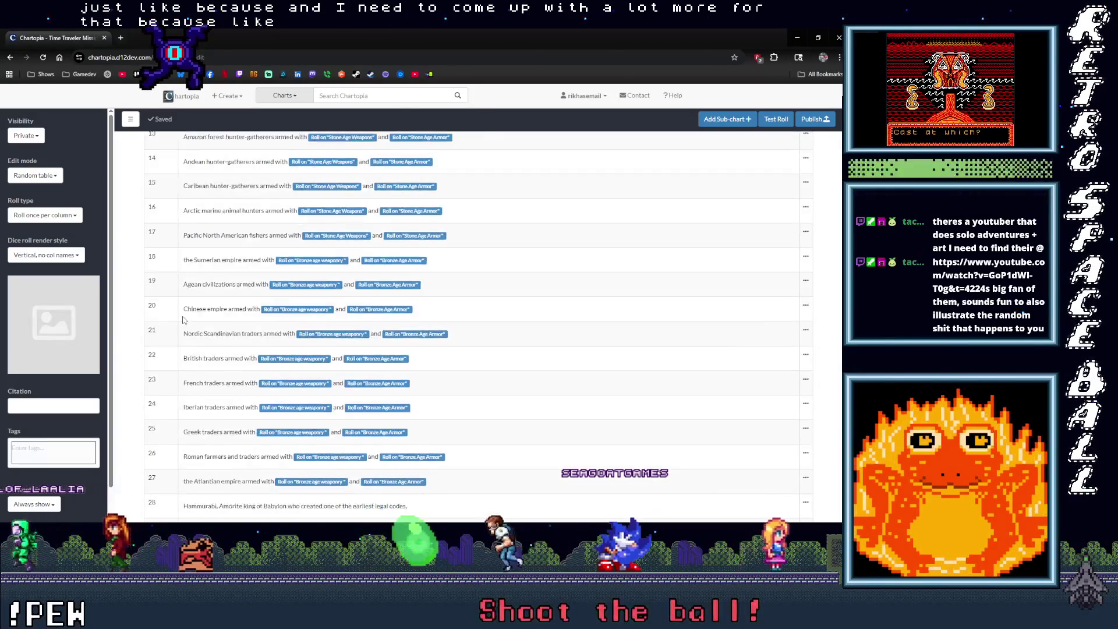
{"action": "scroll", "coordinate": [182, 320], "scroll_direction": "down", "scroll_amount": 15}
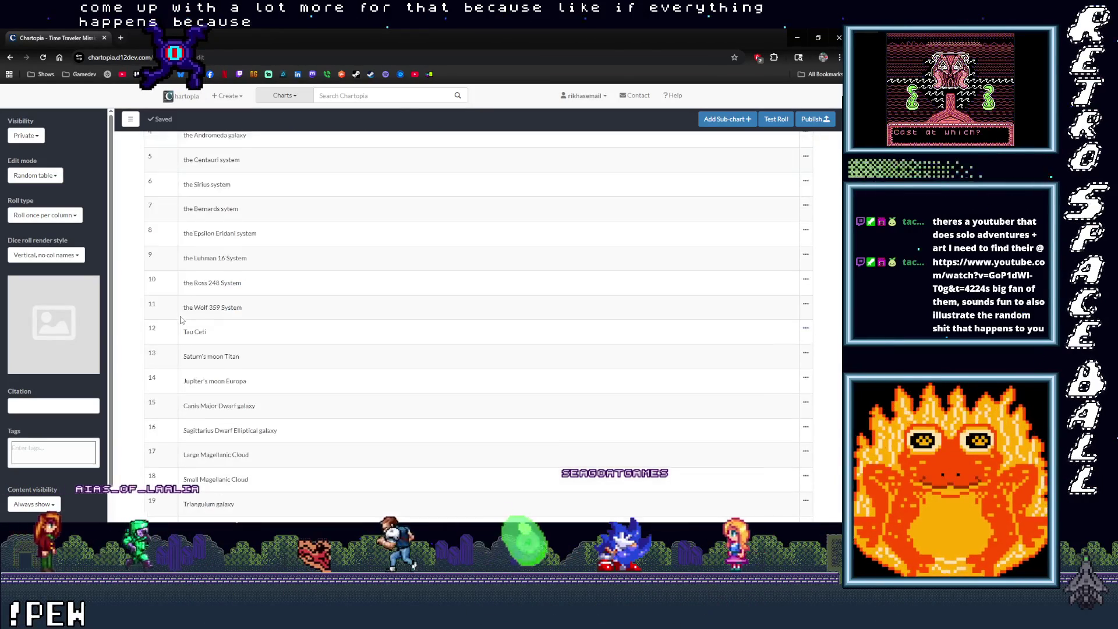
{"action": "scroll", "coordinate": [181, 320], "scroll_direction": "down", "scroll_amount": 15}
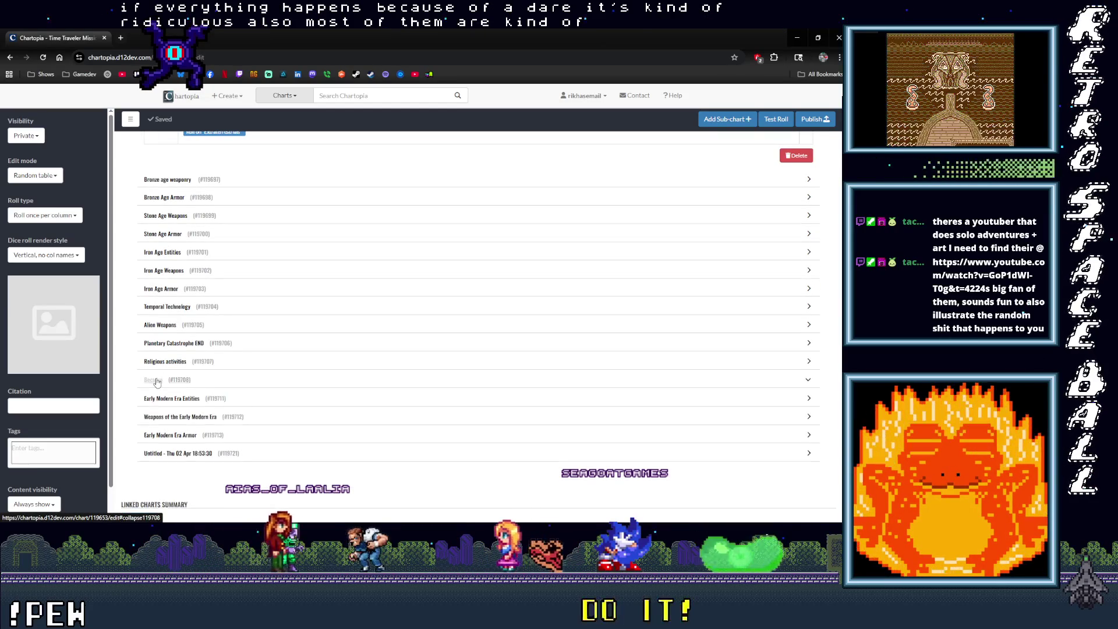
{"action": "left_click", "coordinate": [153, 425]}
Review Because's d100 table of 24 reasons and bring up its Dice size choices.
{"action": "scroll", "coordinate": [262, 378], "scroll_direction": "down", "scroll_amount": 3}
{"action": "scroll", "coordinate": [262, 378], "scroll_direction": "down", "scroll_amount": 9}
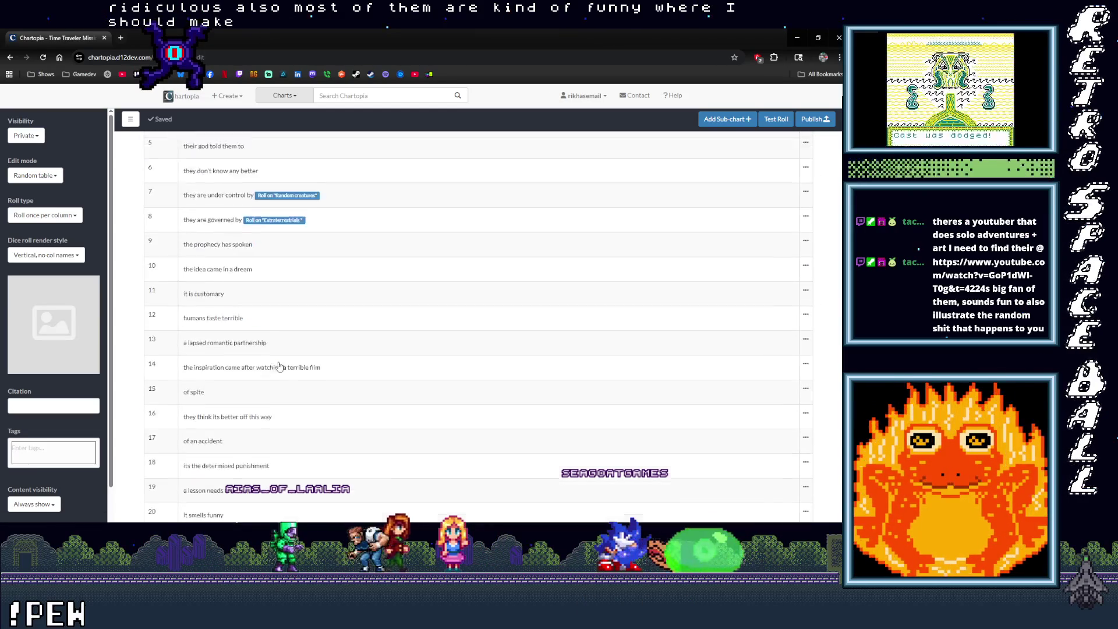
{"action": "scroll", "coordinate": [277, 368], "scroll_direction": "up", "scroll_amount": 1}
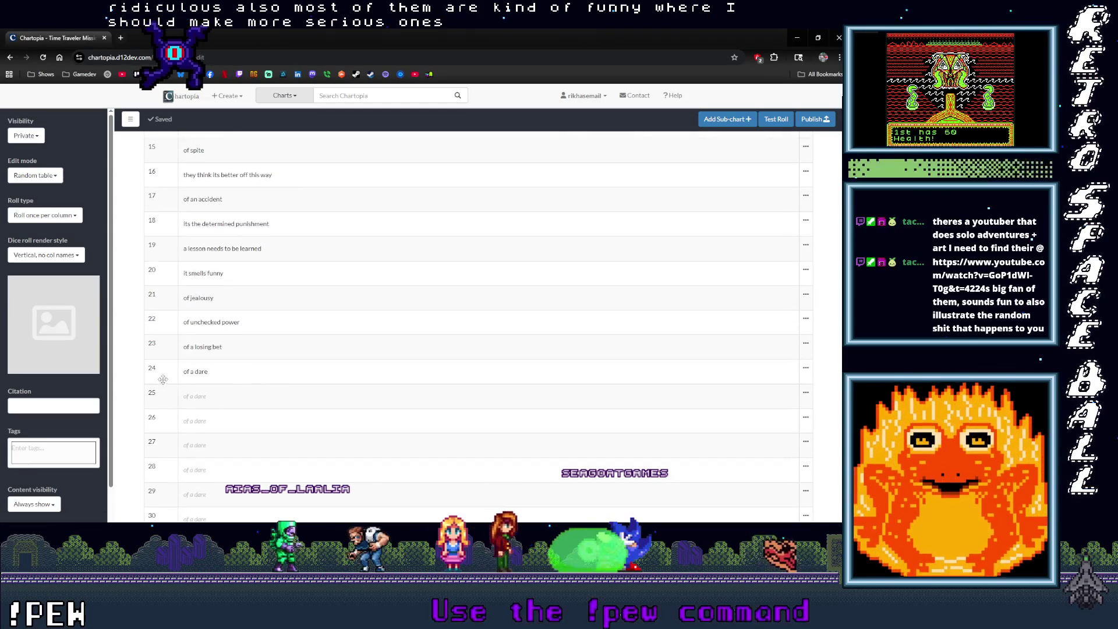
{"action": "scroll", "coordinate": [221, 378], "scroll_direction": "up", "scroll_amount": 1}
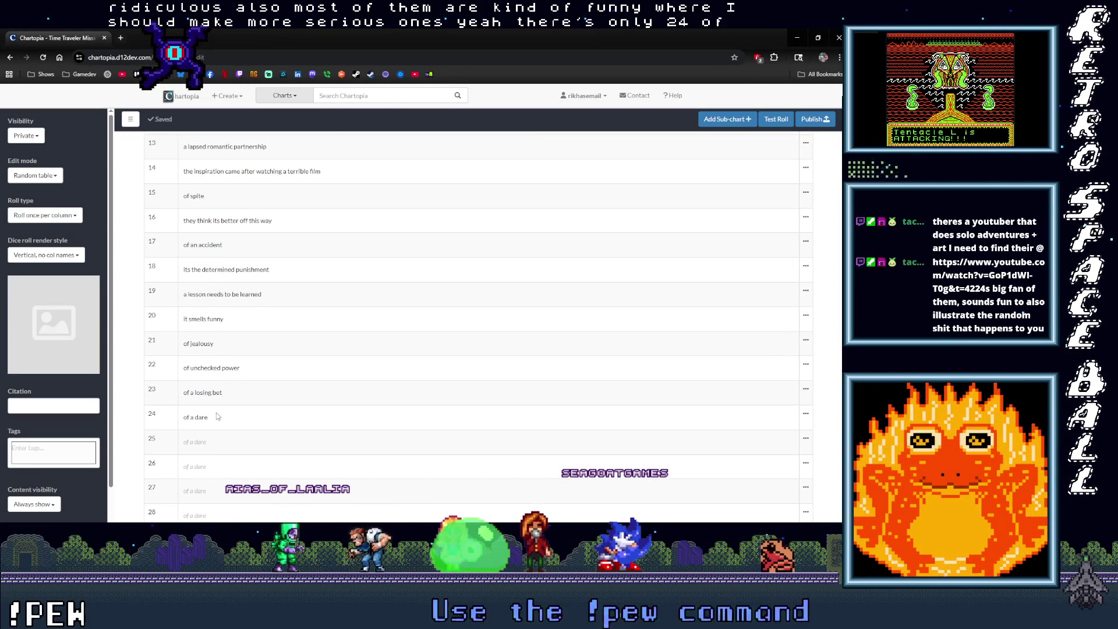
{"action": "scroll", "coordinate": [217, 416], "scroll_direction": "down", "scroll_amount": 3}
{"action": "scroll", "coordinate": [194, 338], "scroll_direction": "down", "scroll_amount": 13}
{"action": "scroll", "coordinate": [193, 362], "scroll_direction": "down", "scroll_amount": 9}
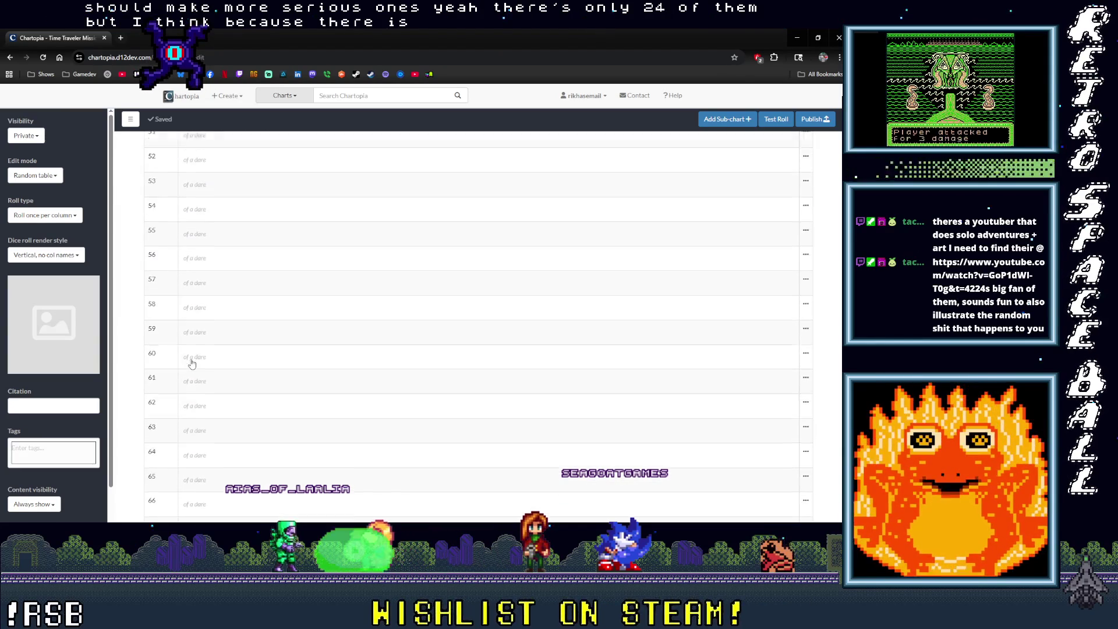
{"action": "scroll", "coordinate": [192, 365], "scroll_direction": "up", "scroll_amount": 20}
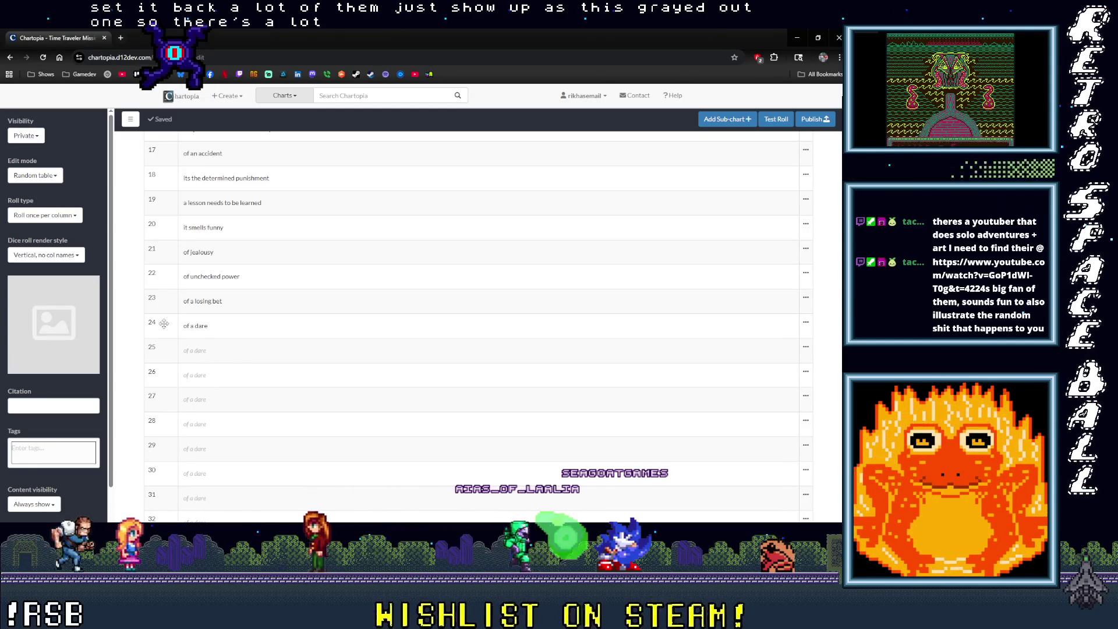
{"action": "scroll", "coordinate": [200, 328], "scroll_direction": "up", "scroll_amount": 10}
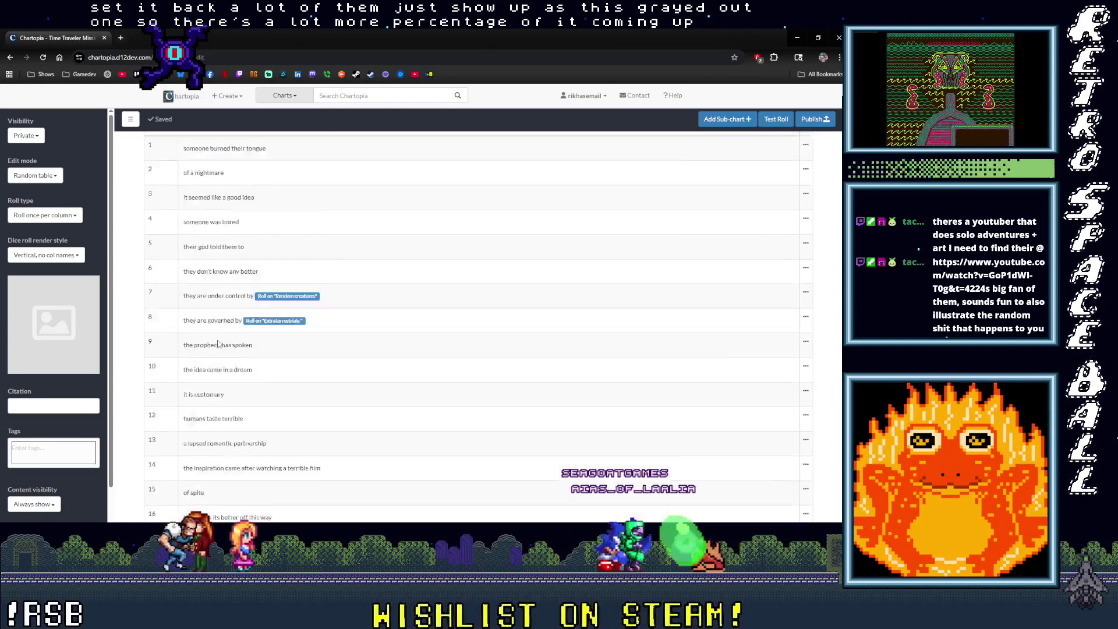
{"action": "left_click", "coordinate": [174, 256]}
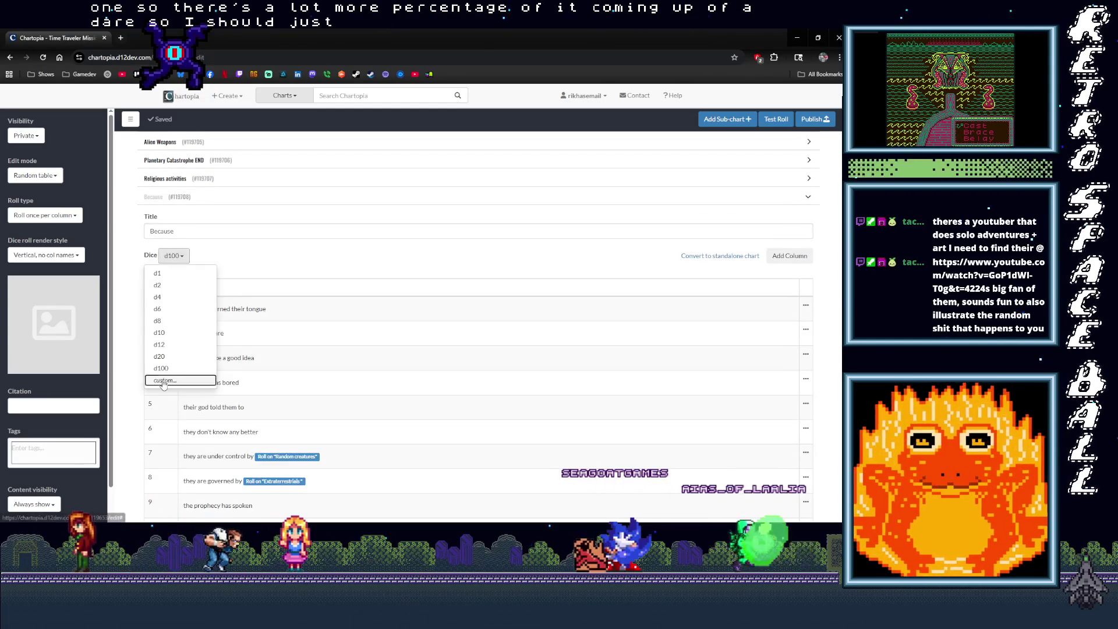
Create a custom d24 die for the Because sub-chart in place of d100.
{"action": "left_click", "coordinate": [174, 381]}
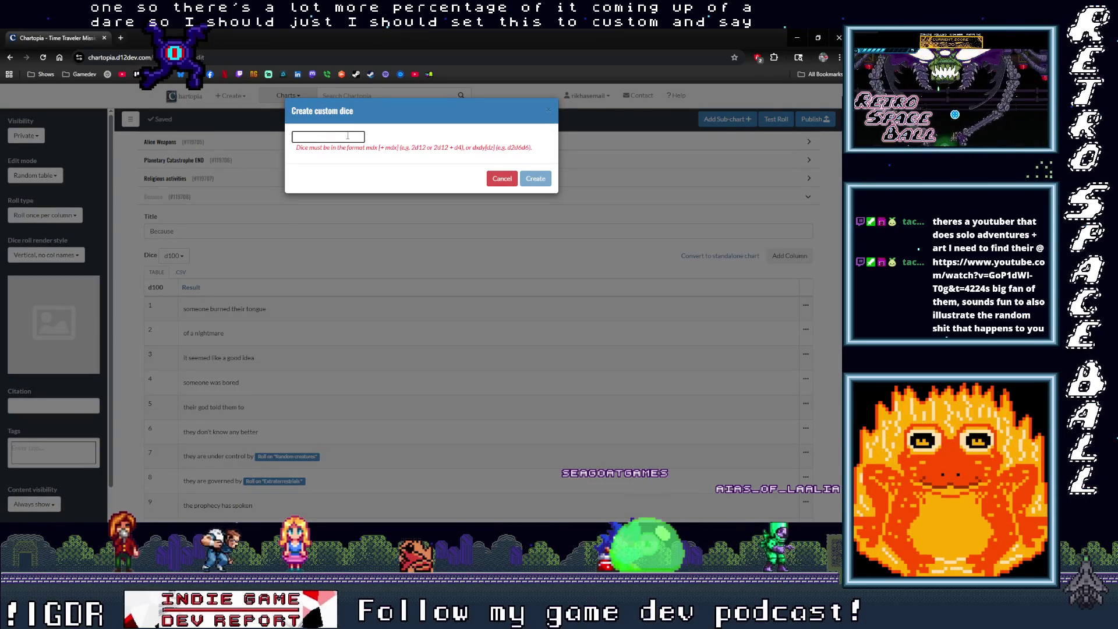
{"action": "type", "text": "d24"}
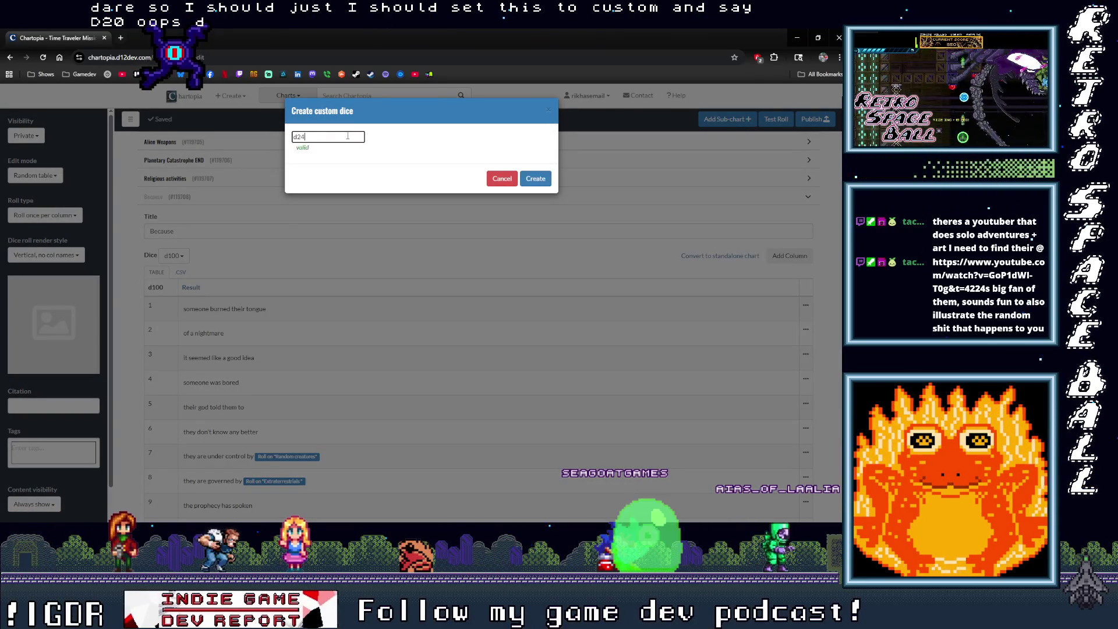
{"action": "left_click", "coordinate": [547, 179]}
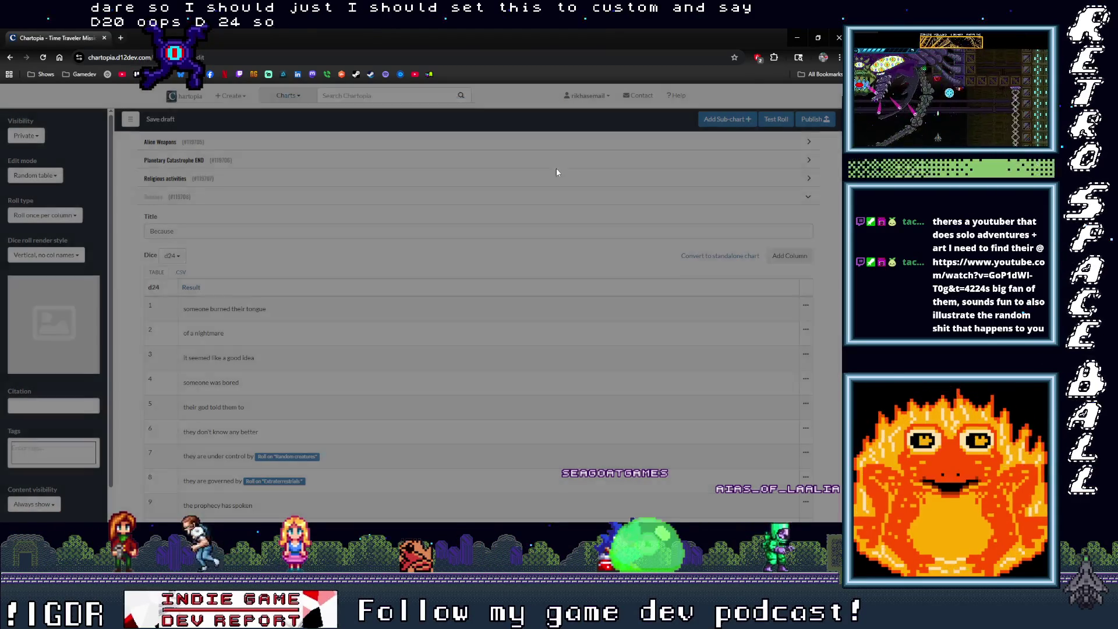
Save the chart with Test Roll, roll the missions a second time, then close the results.
{"action": "left_click", "coordinate": [783, 118]}
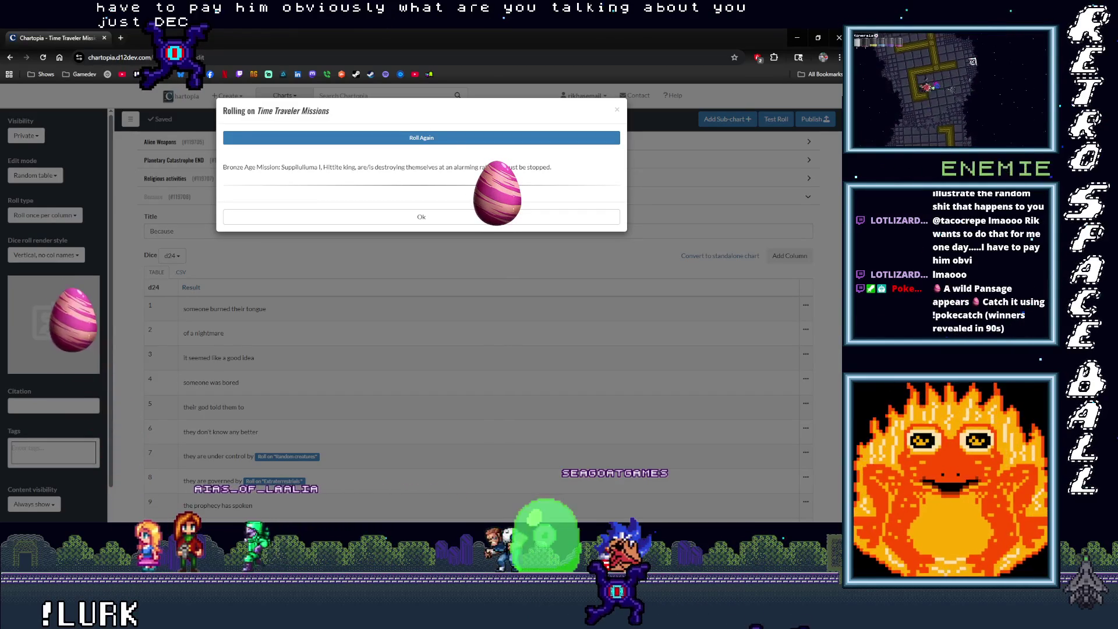
{"action": "left_click", "coordinate": [452, 139]}
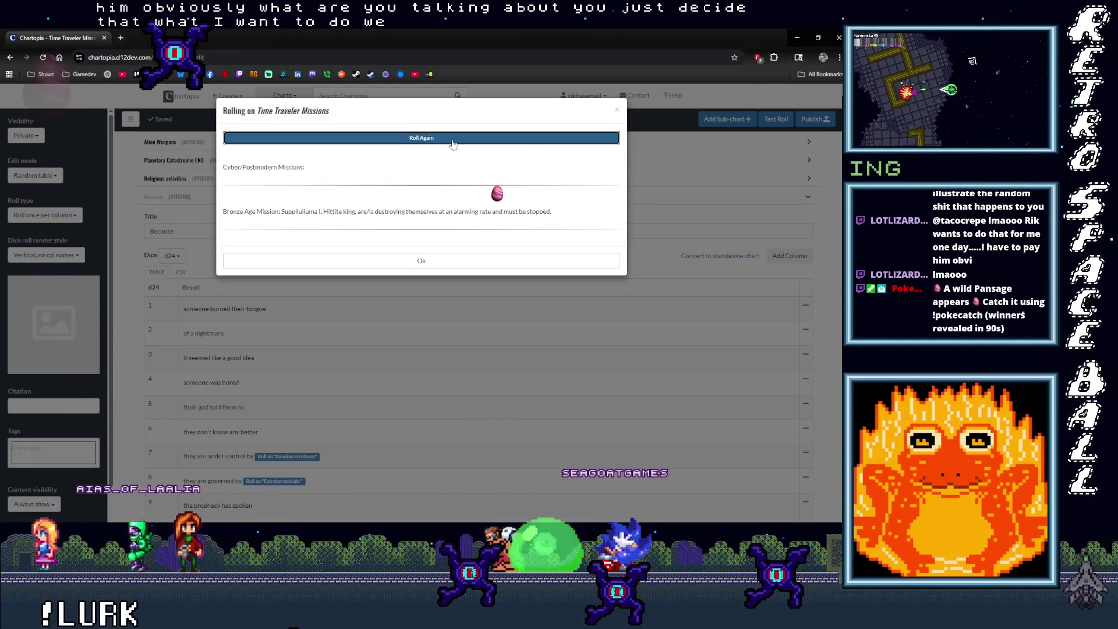
{"action": "left_click", "coordinate": [421, 260]}
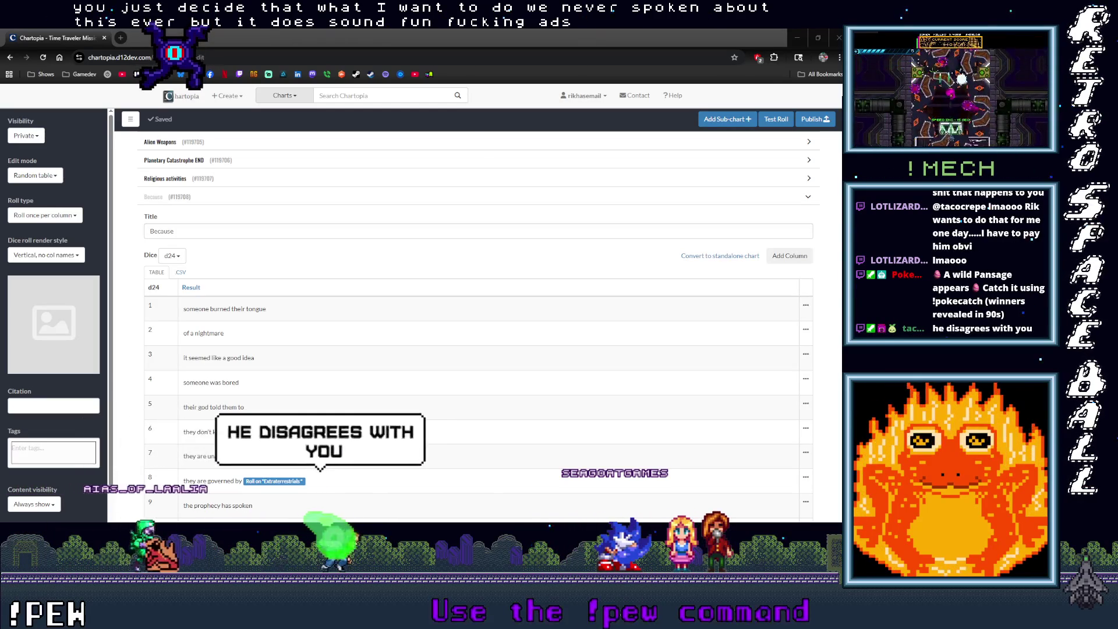
Switch to the YouTube window playing 'How I play Solo DND: A Side Quest'.
{"action": "key", "text": "alt+Tab"}
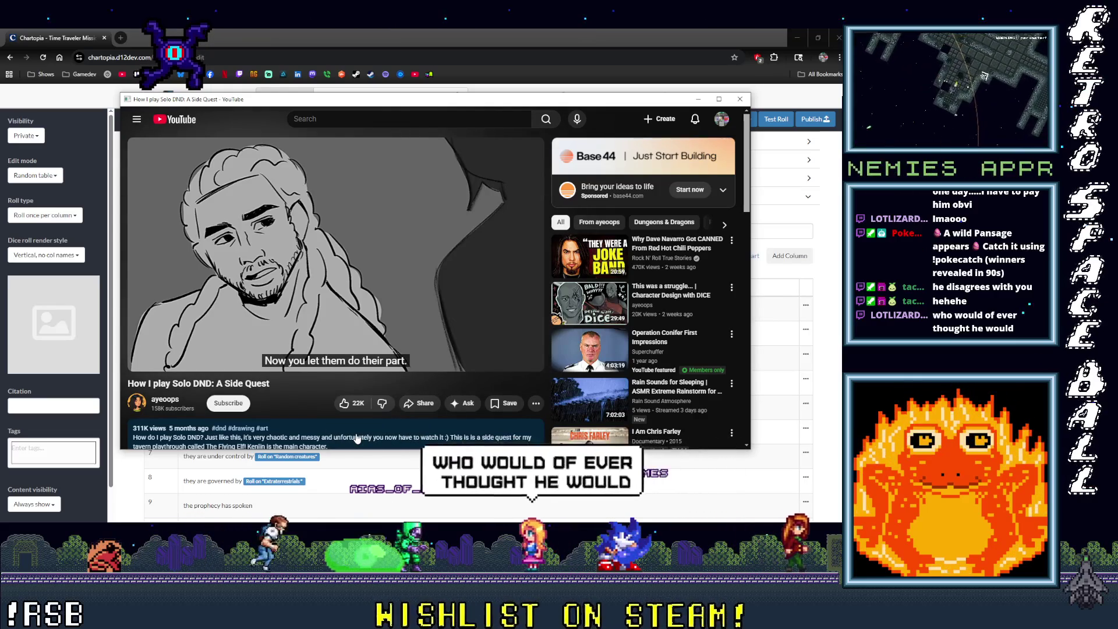
Watch the Solo DND side-quest video, then minimize YouTube to reveal the Chartopia editor.
{"action": "mouse_move", "coordinate": [166, 358]}
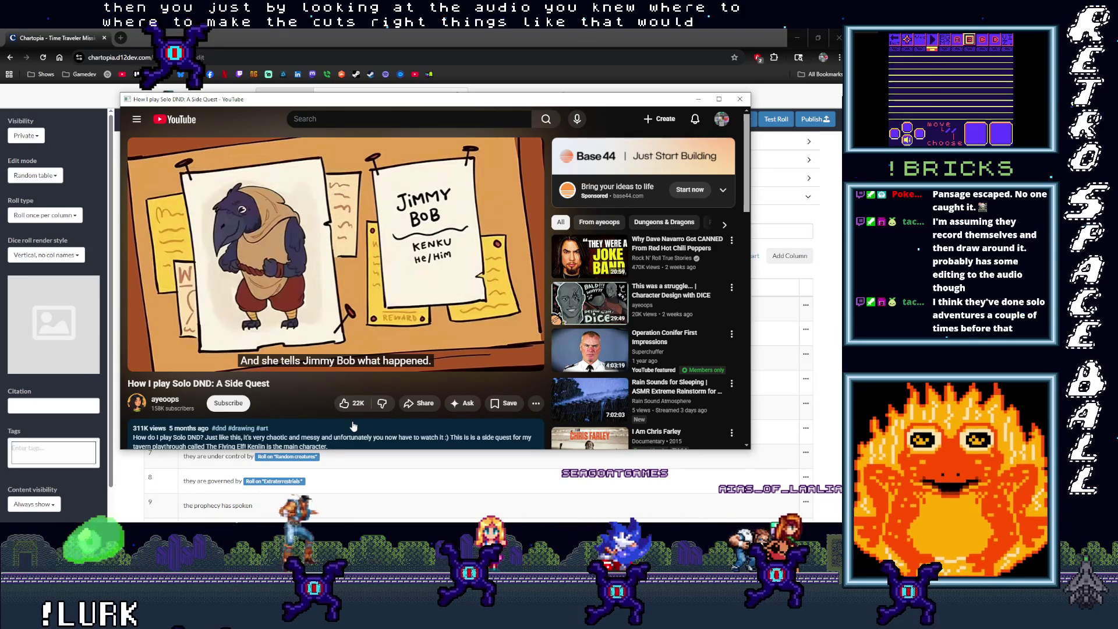
{"action": "left_click", "coordinate": [698, 99]}
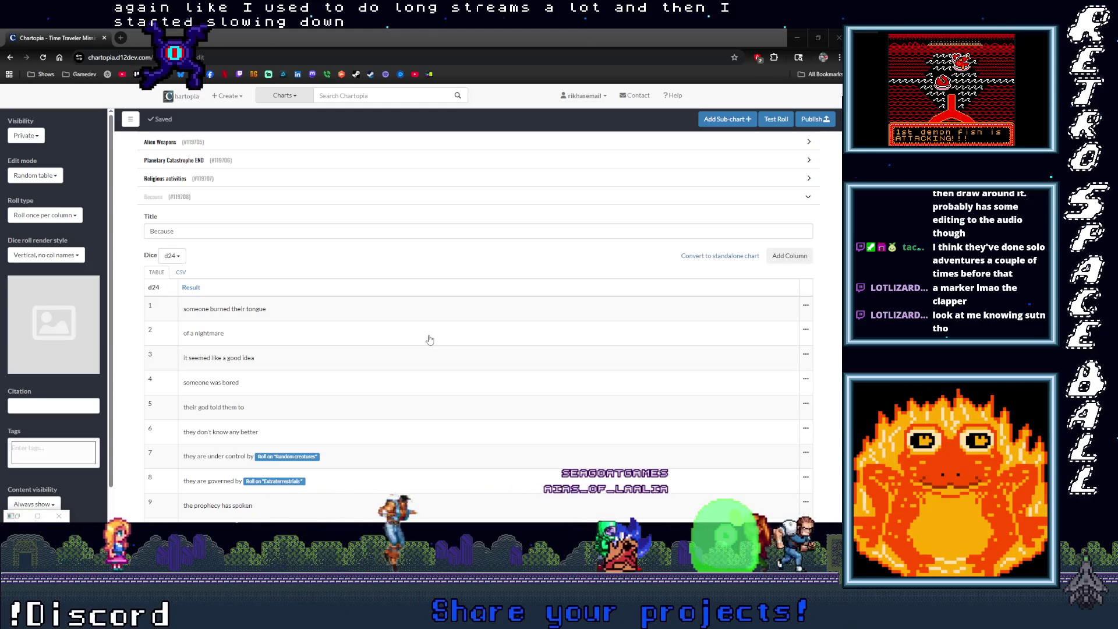
Switch from Chartopia back to the 'VTubers, Please' project in GB Studio.
{"action": "key", "text": "alt+Tab"}
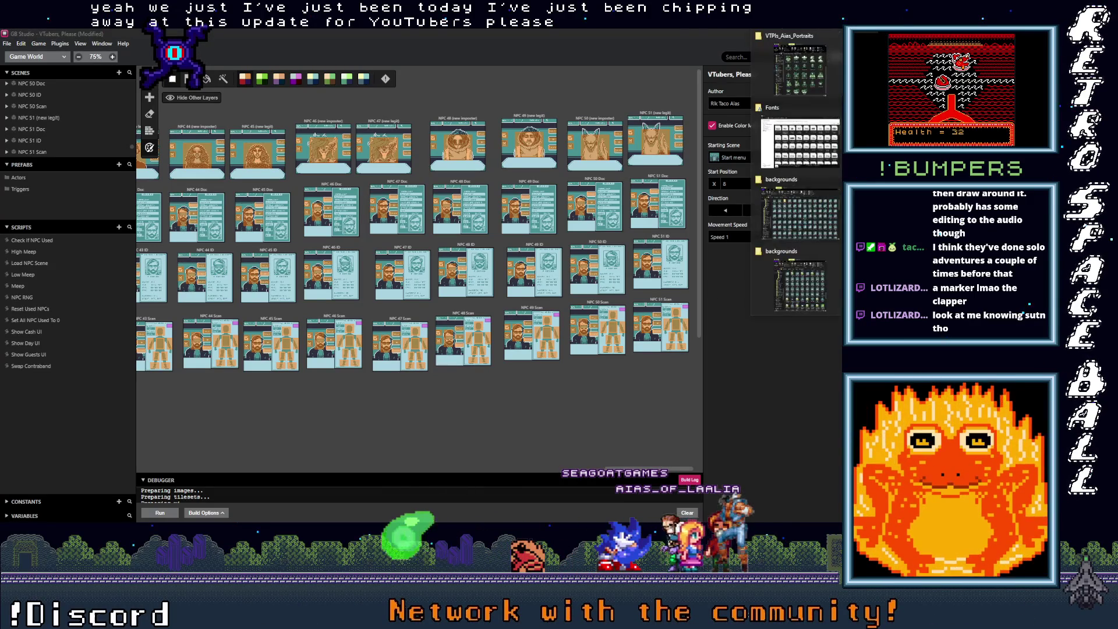
{"action": "key", "text": "alt+Tab"}
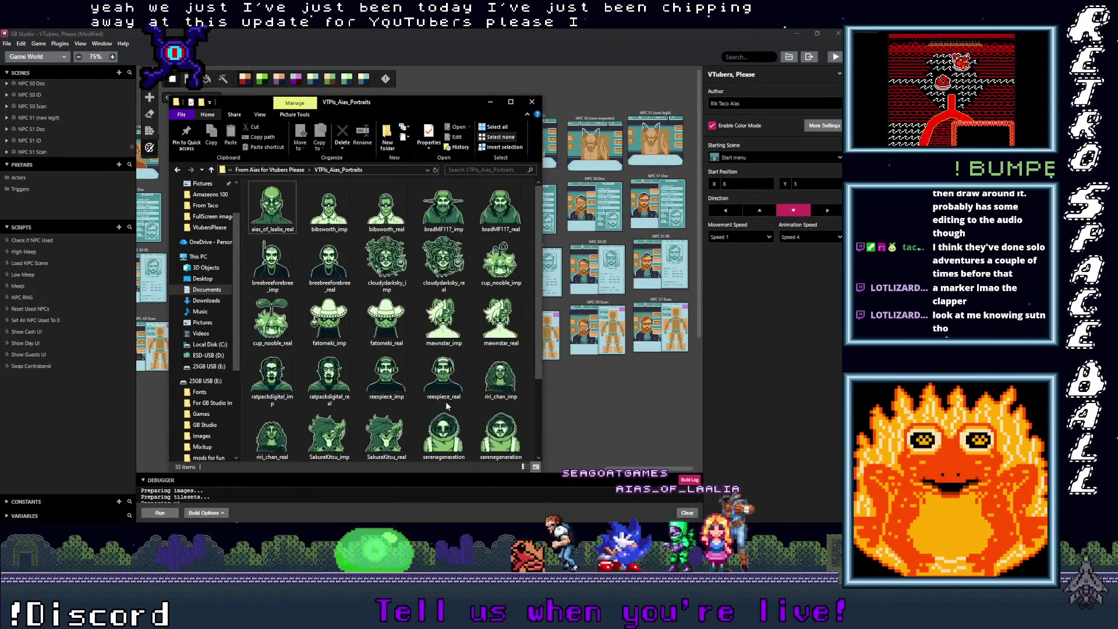
{"action": "double_click", "coordinate": [442, 97]}
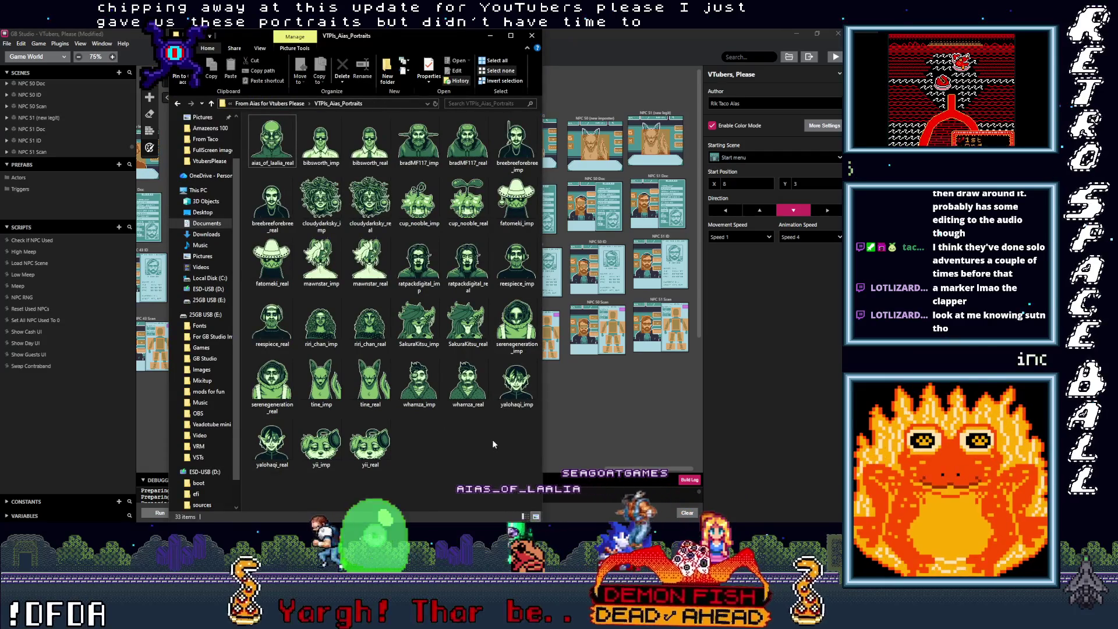
{"action": "mouse_move", "coordinate": [542, 445]}
{"action": "left_mouse_down"}
{"action": "mouse_move", "coordinate": [633, 449]}
{"action": "mouse_move", "coordinate": [611, 448]}
{"action": "left_mouse_up"}
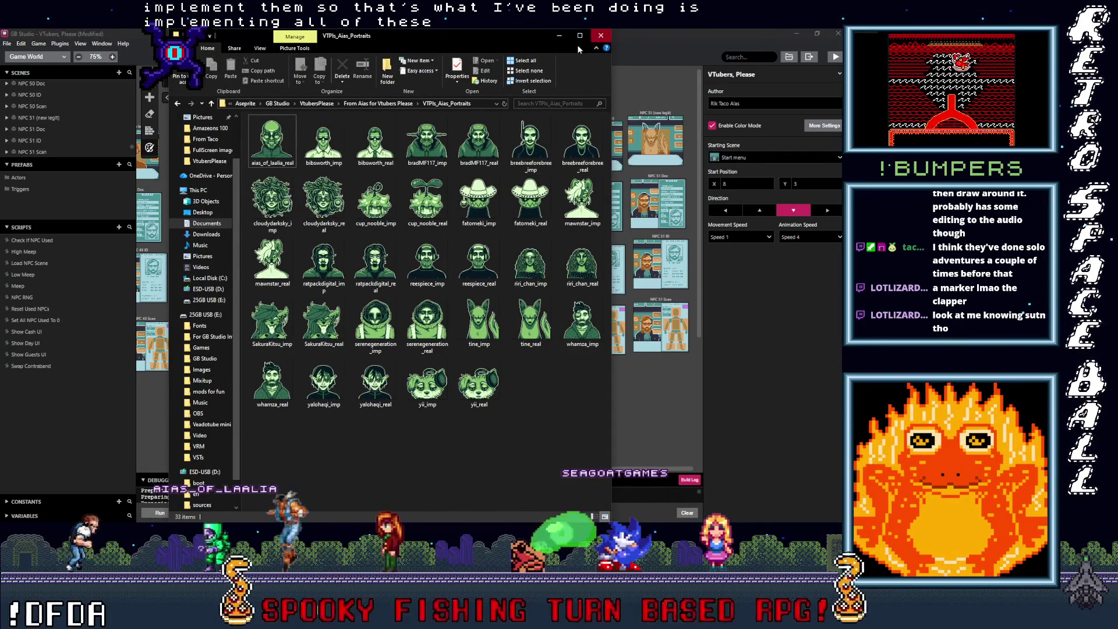
{"action": "left_click", "coordinate": [558, 36]}
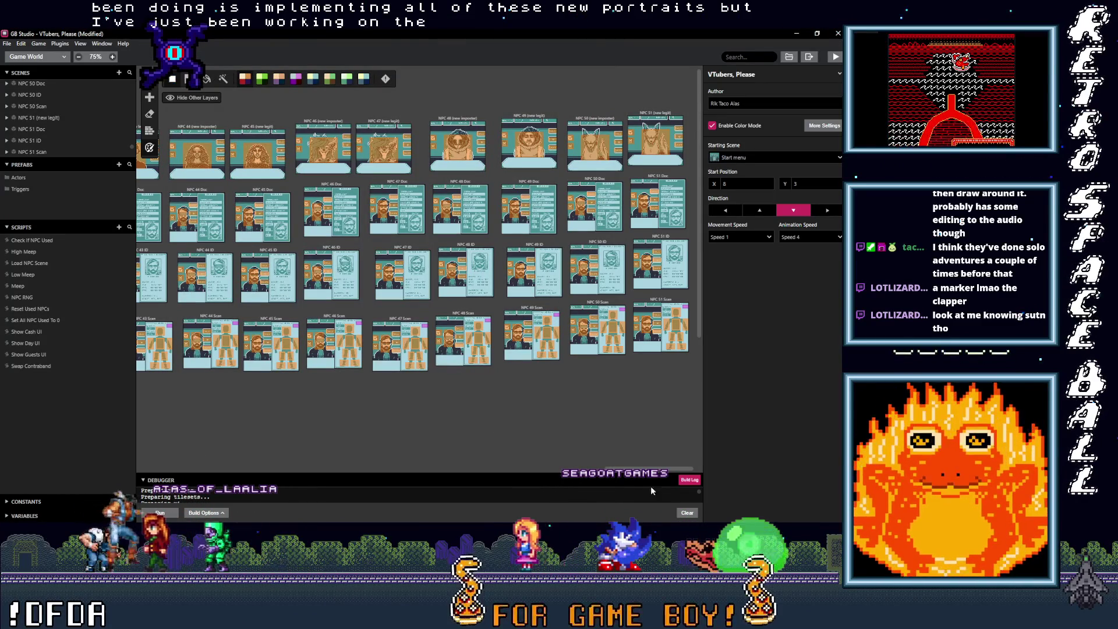
Shift the GB Studio game world view, then switch to Fullscreen.ase in Aseprite.
{"action": "scroll", "coordinate": [593, 471], "scroll_direction": "left", "scroll_amount": 5}
{"action": "mouse_move", "coordinate": [592, 478]}
{"action": "left_mouse_down"}
{"action": "mouse_move", "coordinate": [496, 494]}
{"action": "mouse_move", "coordinate": [696, 489]}
{"action": "left_mouse_up"}
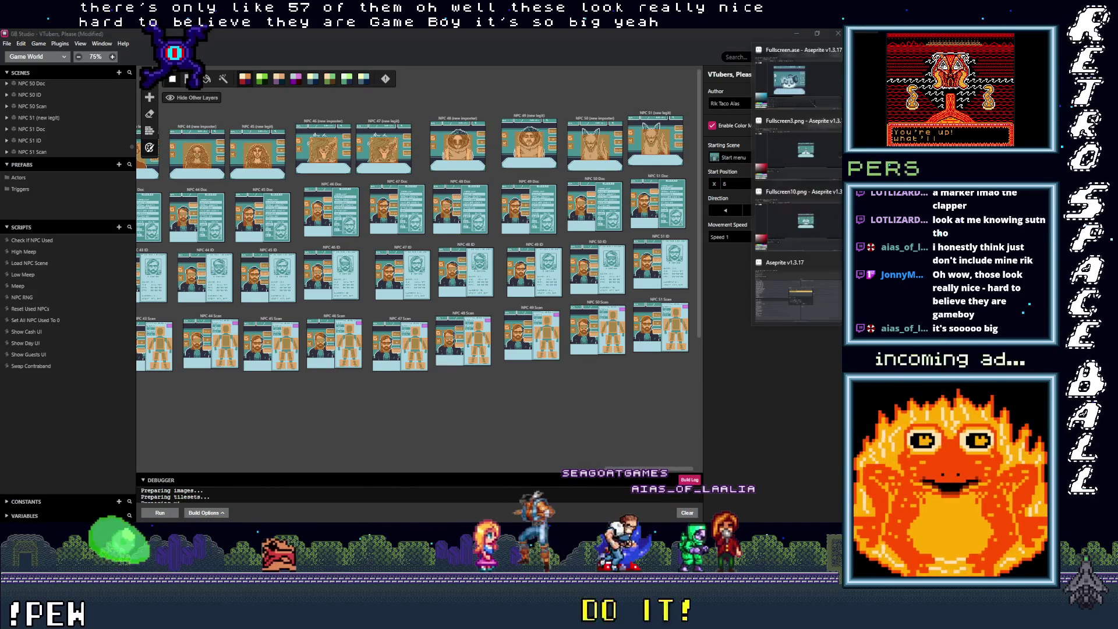
{"action": "key", "text": "alt+Tab"}
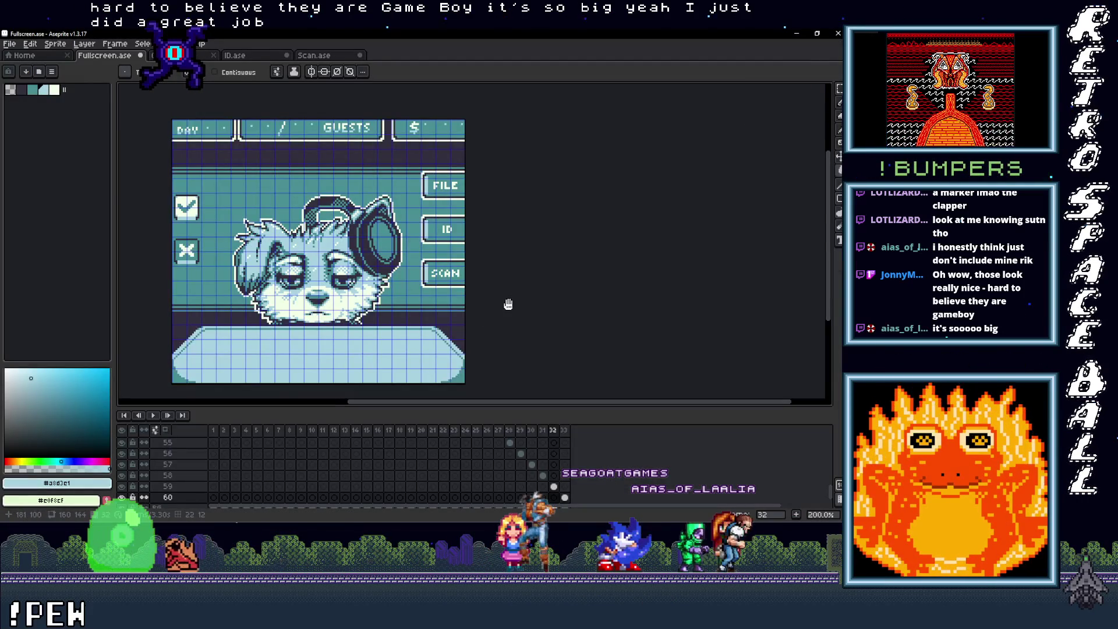
Return to Fullscreen.ase's first frame, recentre the portrait, and hide the pixel grid.
{"action": "left_click_drag", "start_coordinate": [501, 302], "coordinate": [515, 306]}
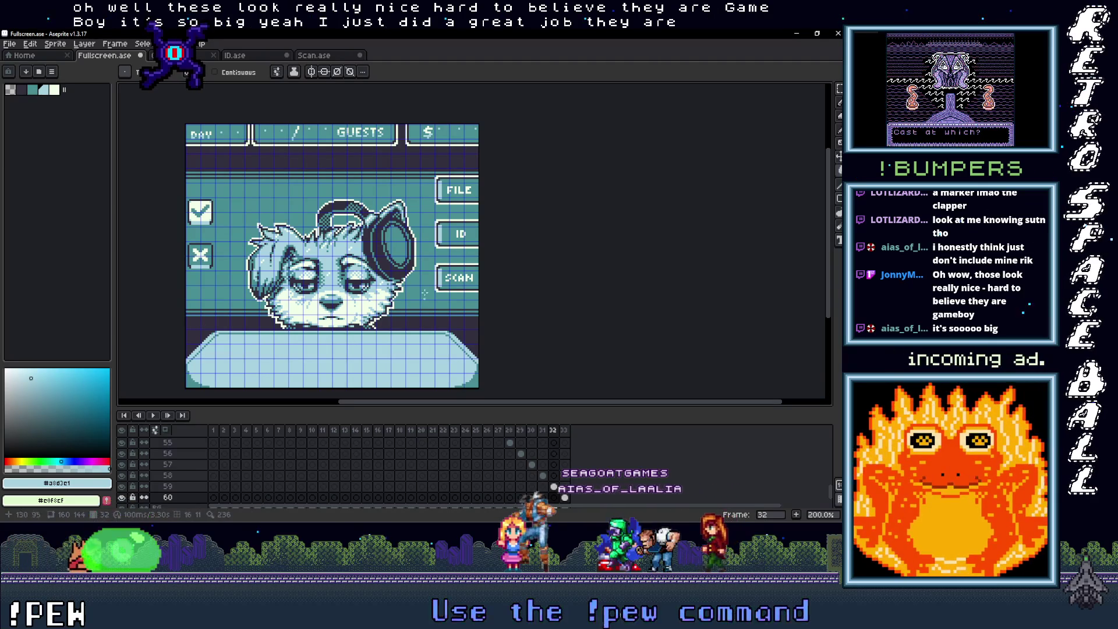
{"action": "left_click", "coordinate": [174, 54]}
{"action": "key", "text": "ctrl+Tab"}
{"action": "key", "text": "ctrl+Tab"}
{"action": "key", "text": "ctrl+Tab"}
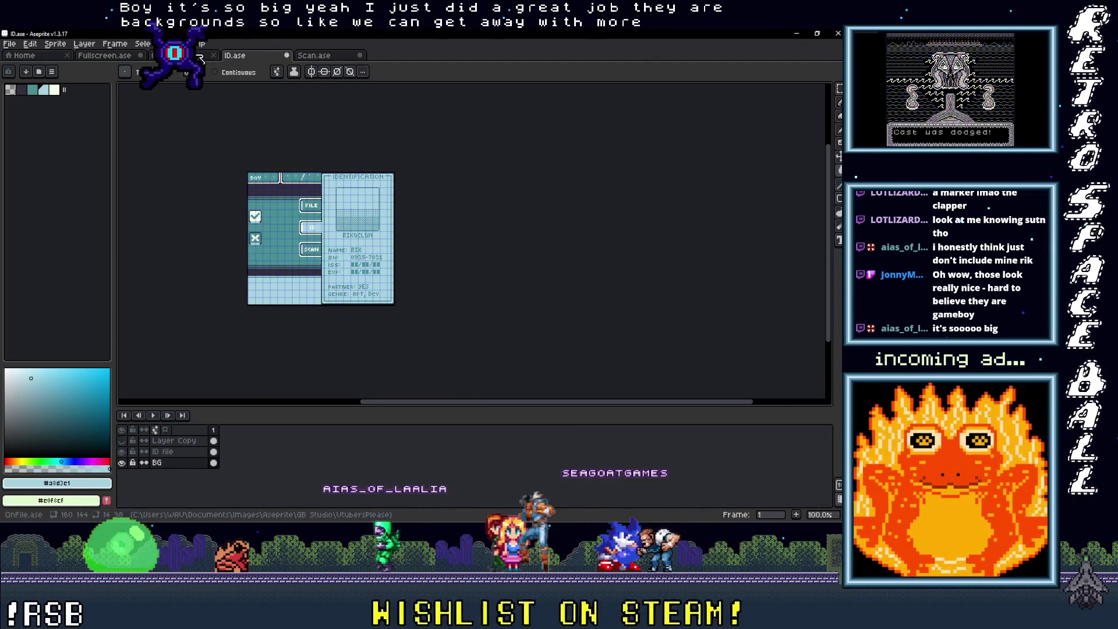
{"action": "left_click", "coordinate": [213, 429]}
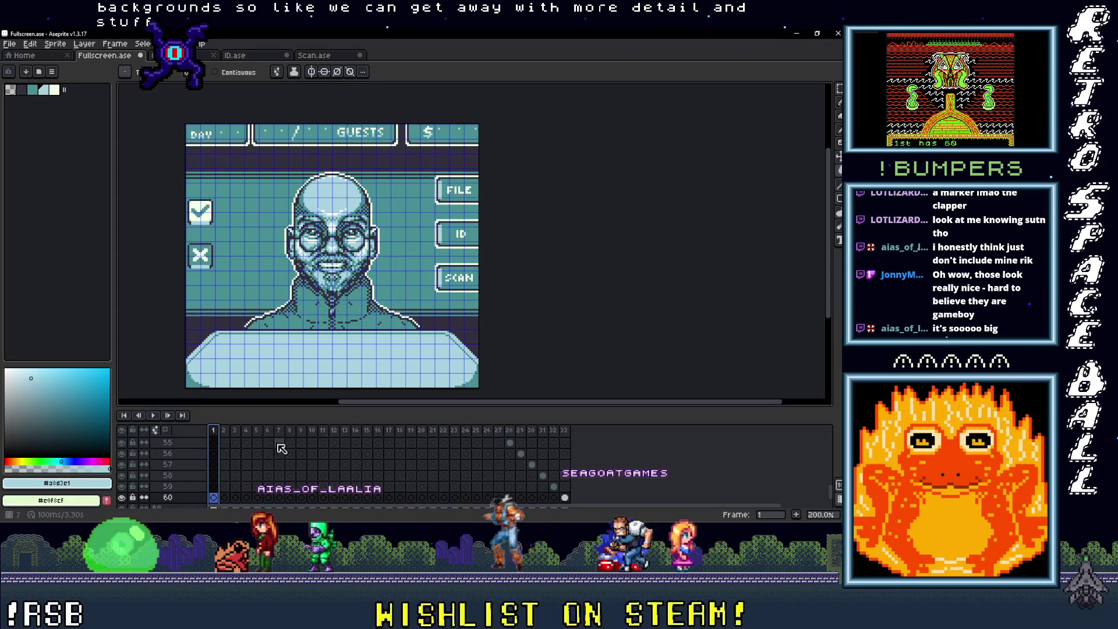
{"action": "left_click_drag", "start_coordinate": [530, 323], "coordinate": [535, 309]}
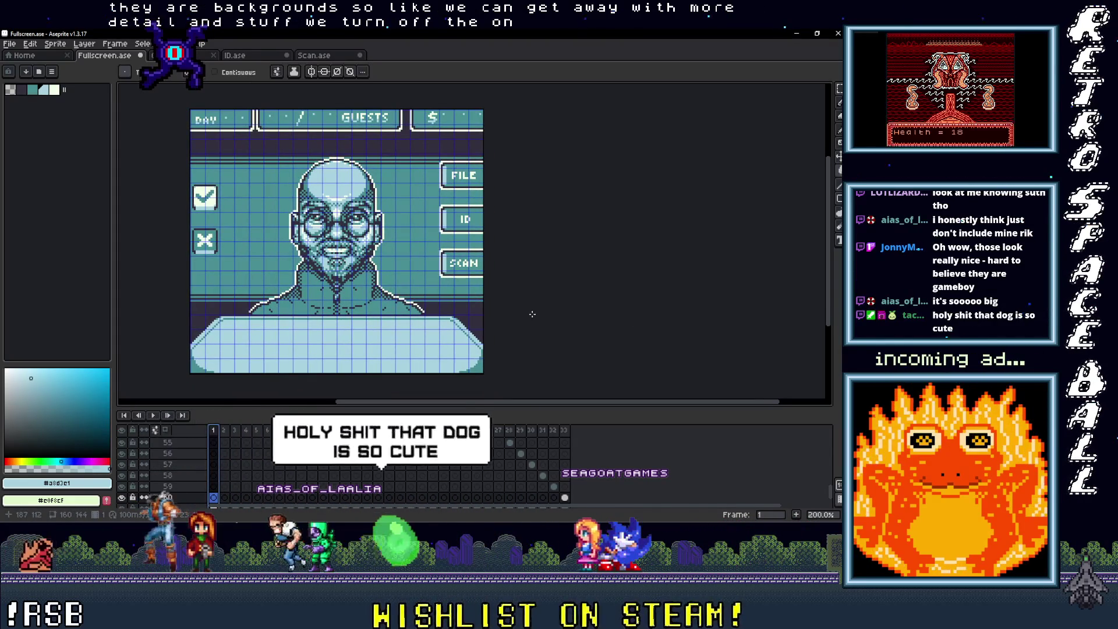
{"action": "left_click_drag", "start_coordinate": [532, 314], "coordinate": [520, 314]}
{"action": "key", "text": "ctrl+'"}
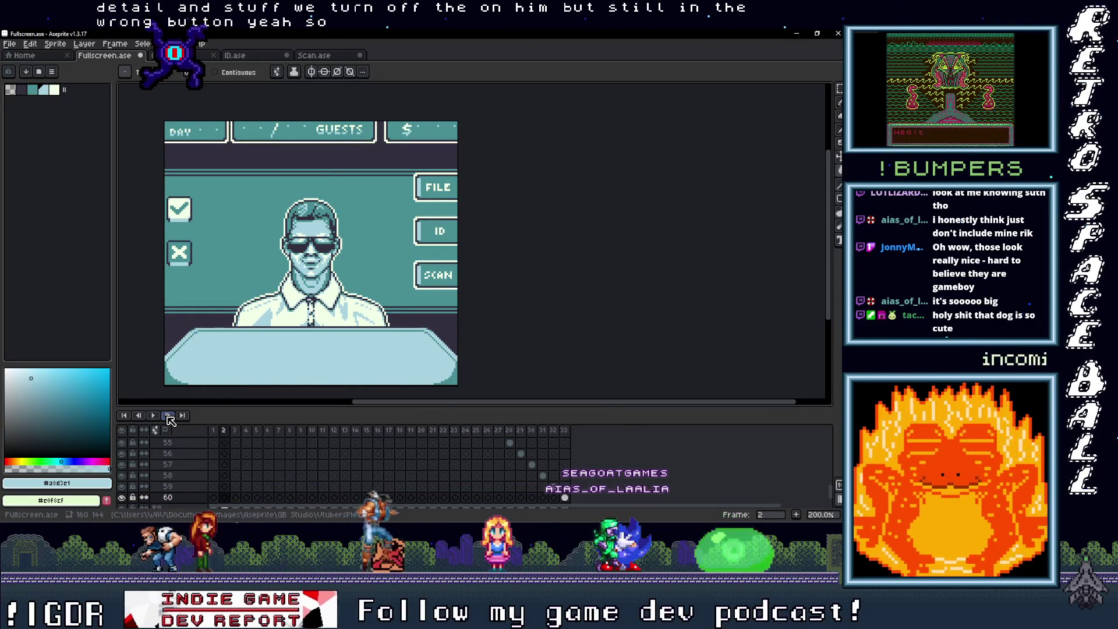
Step through the early portrait frames, comparing the tie and wind-up key/sprout variants.
{"action": "left_click", "coordinate": [168, 416]}
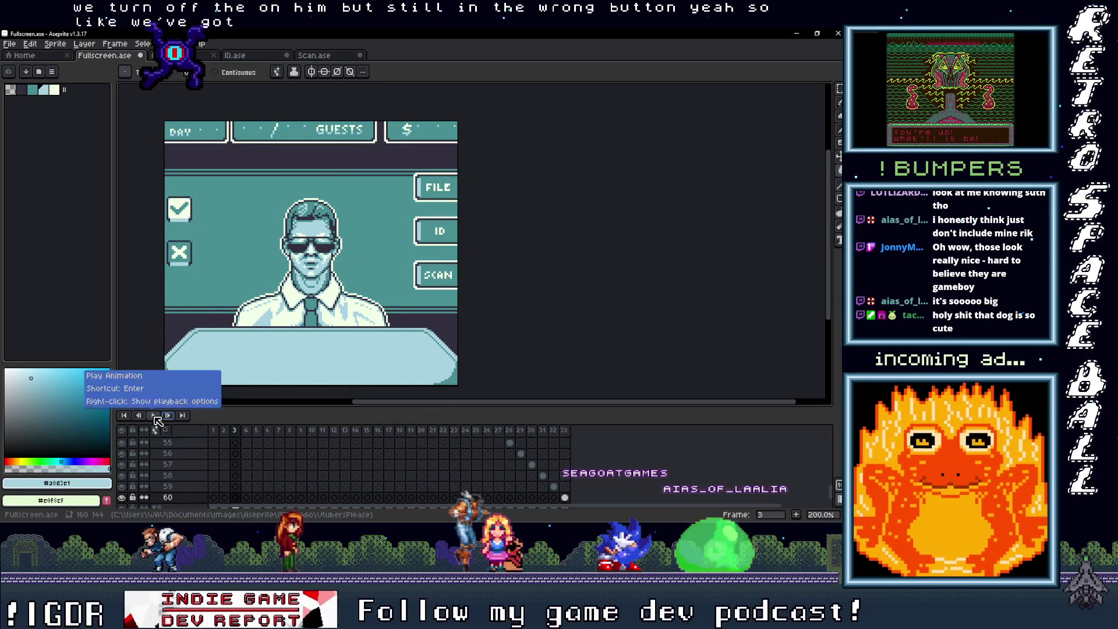
{"action": "left_click", "coordinate": [138, 416]}
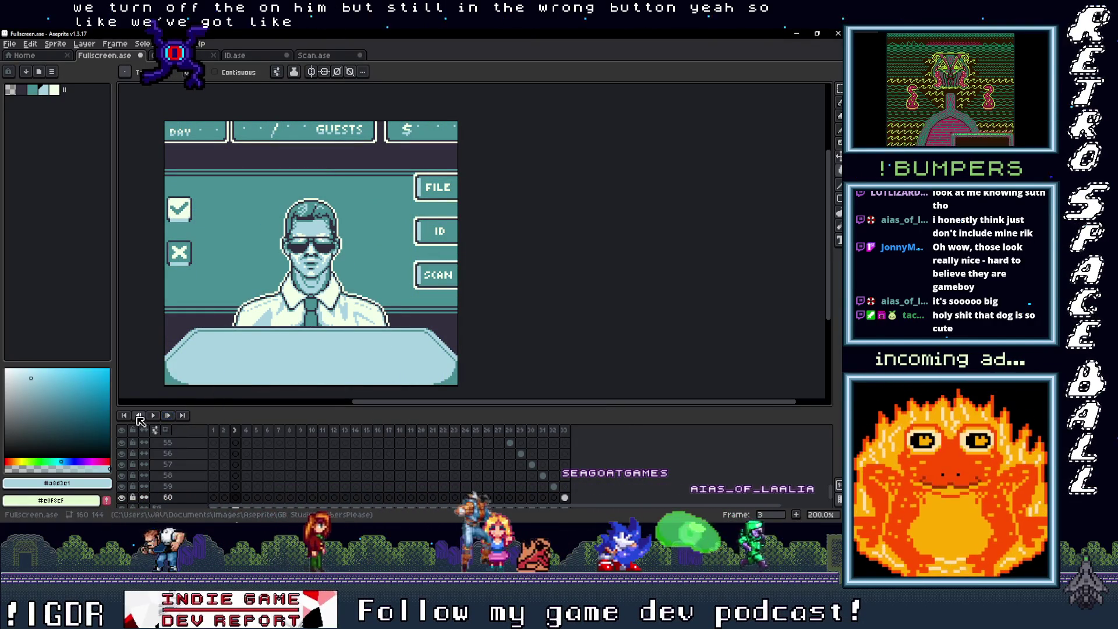
{"action": "left_click", "coordinate": [167, 416]}
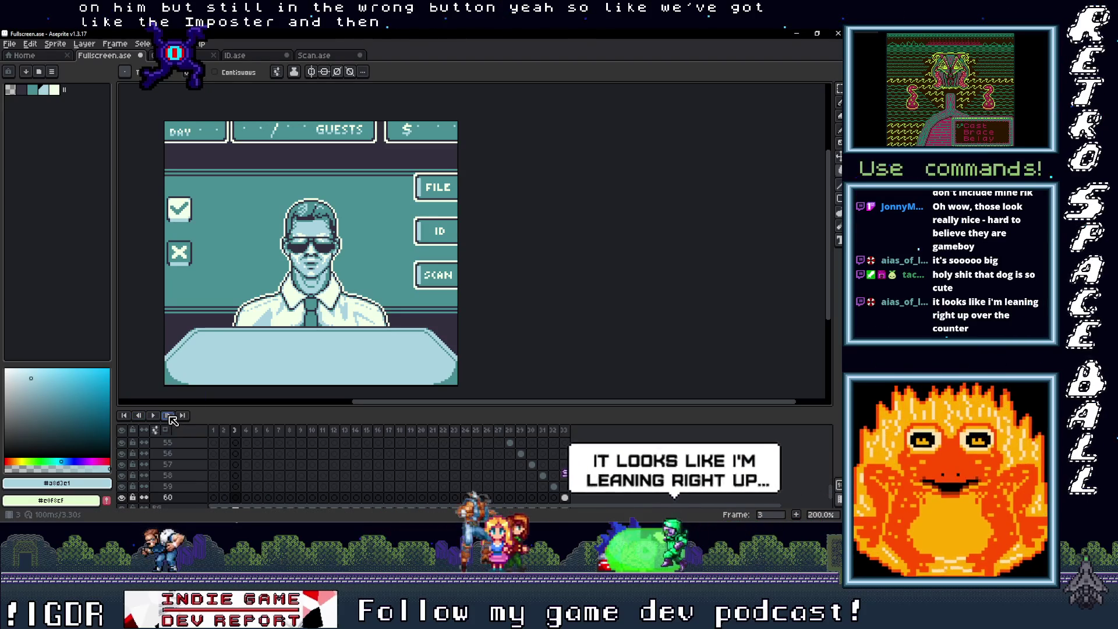
{"action": "left_click", "coordinate": [168, 416]}
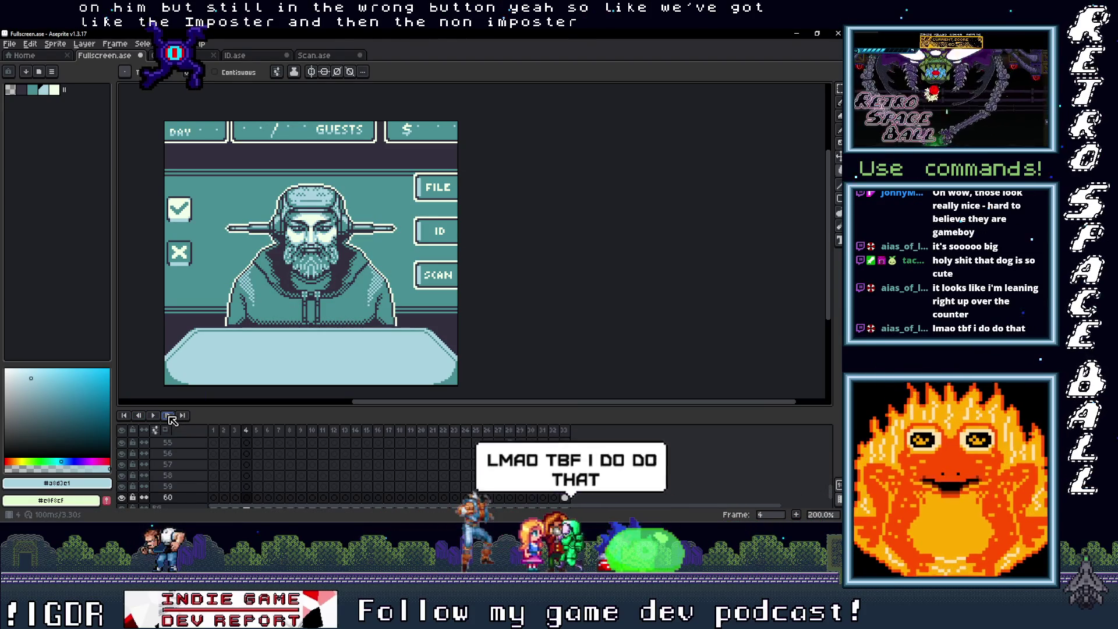
{"action": "left_click", "coordinate": [169, 416]}
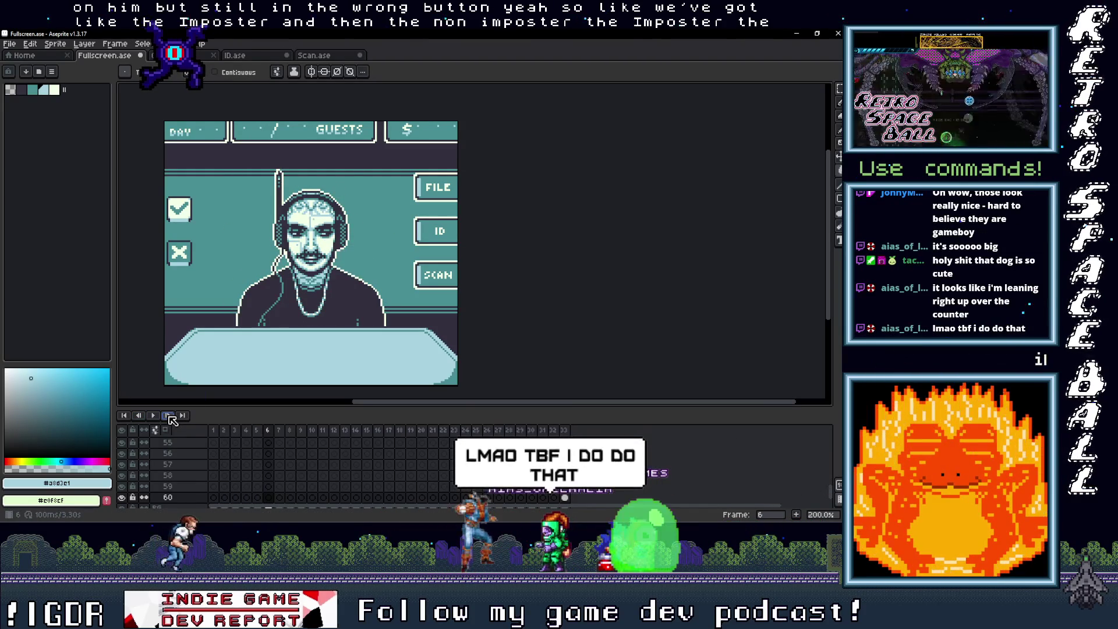
{"action": "left_click", "coordinate": [169, 416]}
{"action": "left_click", "coordinate": [168, 416]}
{"action": "left_click", "coordinate": [169, 416]}
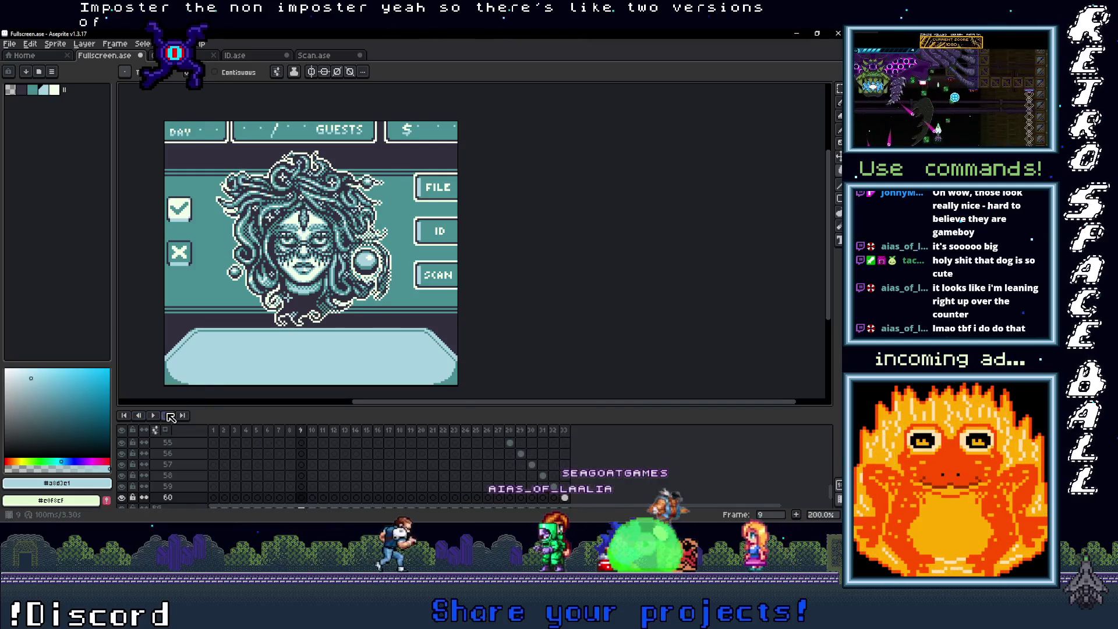
{"action": "left_click", "coordinate": [170, 416]}
{"action": "left_click", "coordinate": [170, 415]}
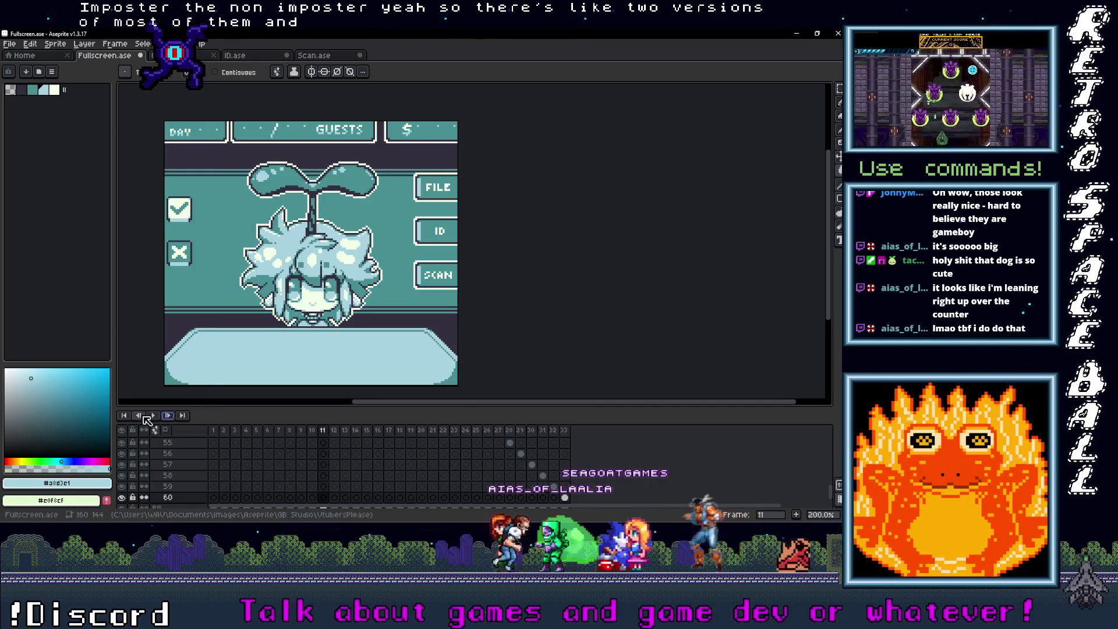
{"action": "left_click", "coordinate": [140, 416]}
{"action": "left_click", "coordinate": [168, 416]}
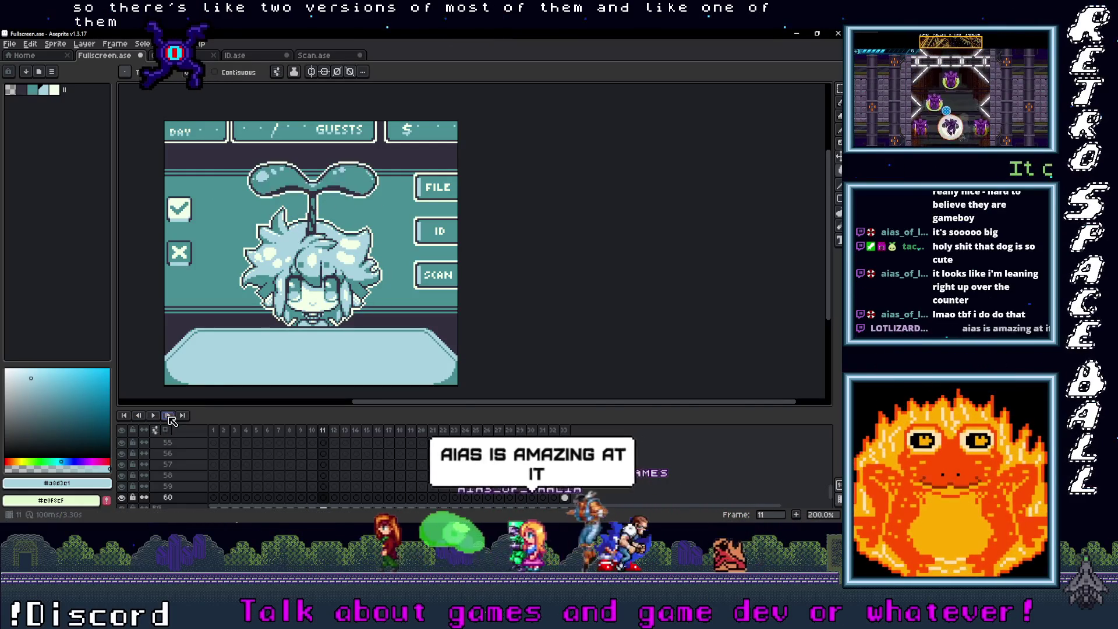
Advance through the remaining portraits to frame 33's headphone dog, then return to GB Studio.
{"action": "left_click", "coordinate": [170, 416]}
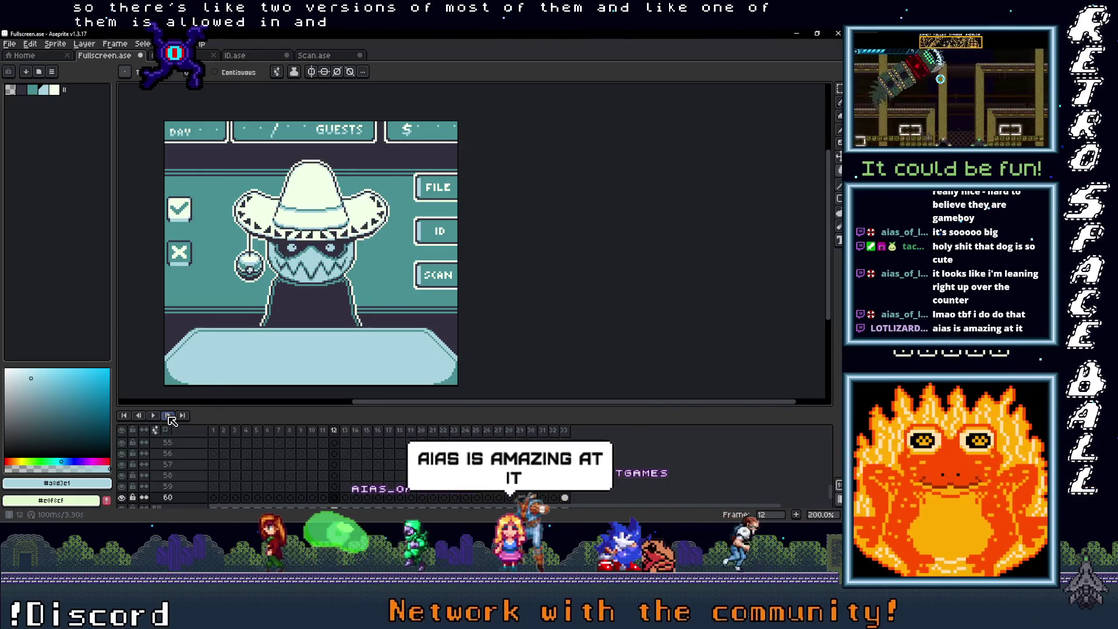
{"action": "left_click", "coordinate": [170, 416]}
{"action": "left_click", "coordinate": [170, 415]}
{"action": "left_click", "coordinate": [170, 416]}
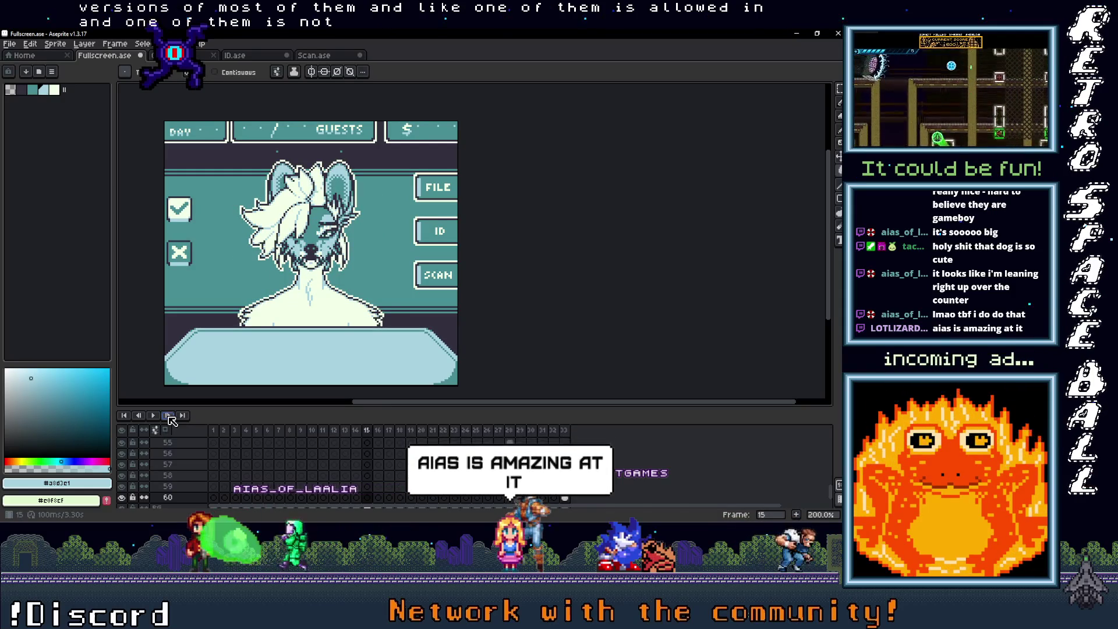
{"action": "left_click", "coordinate": [170, 416]}
{"action": "left_click", "coordinate": [170, 416]}
{"action": "left_click", "coordinate": [170, 416]}
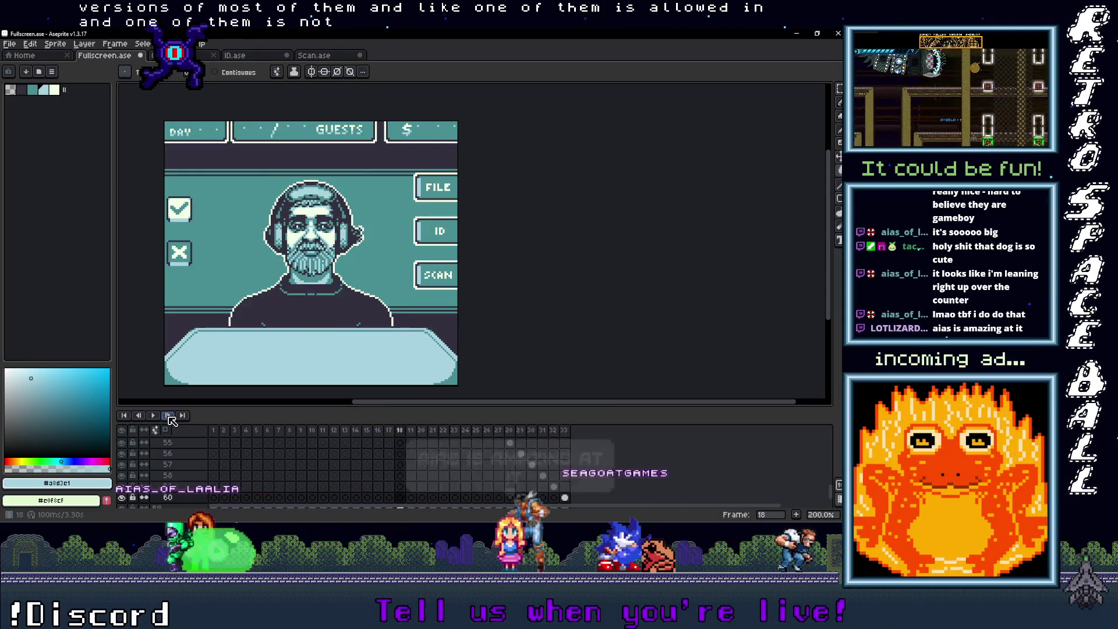
{"action": "left_click", "coordinate": [170, 415]}
{"action": "left_click", "coordinate": [170, 415]}
{"action": "left_click", "coordinate": [170, 416]}
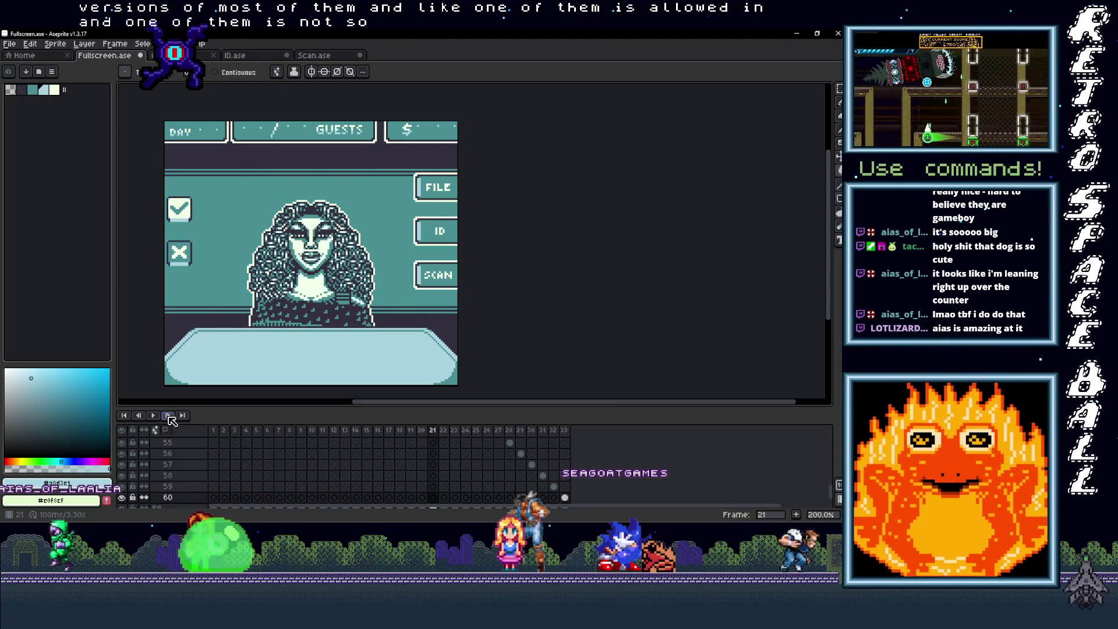
{"action": "left_click", "coordinate": [170, 415]}
{"action": "left_click", "coordinate": [170, 415]}
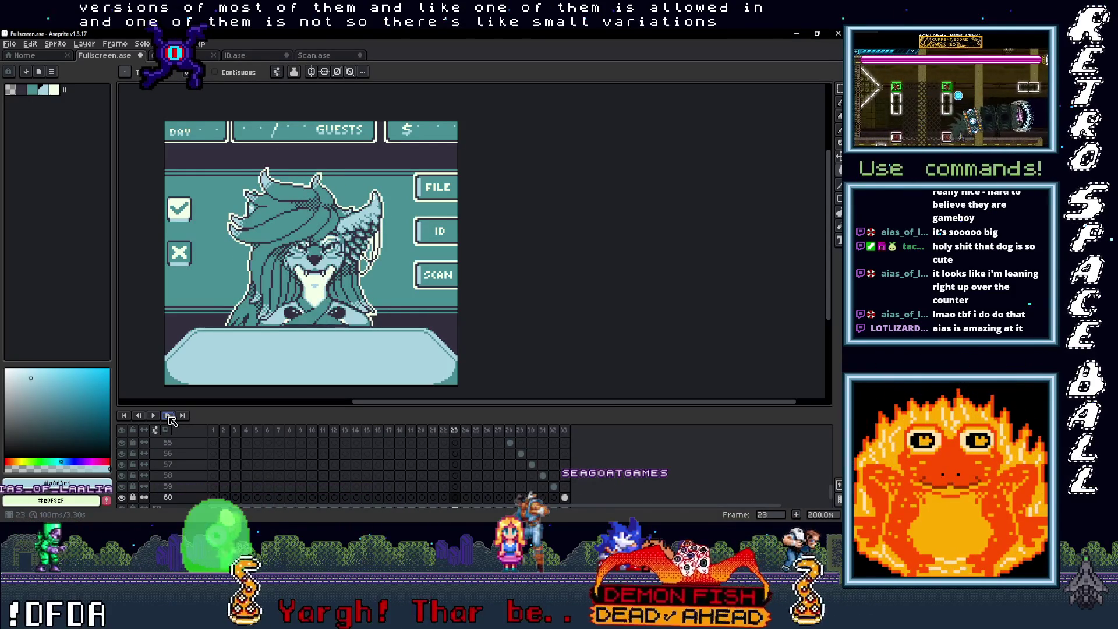
{"action": "left_click", "coordinate": [170, 416]}
{"action": "left_click", "coordinate": [170, 415]}
{"action": "left_click", "coordinate": [170, 416]}
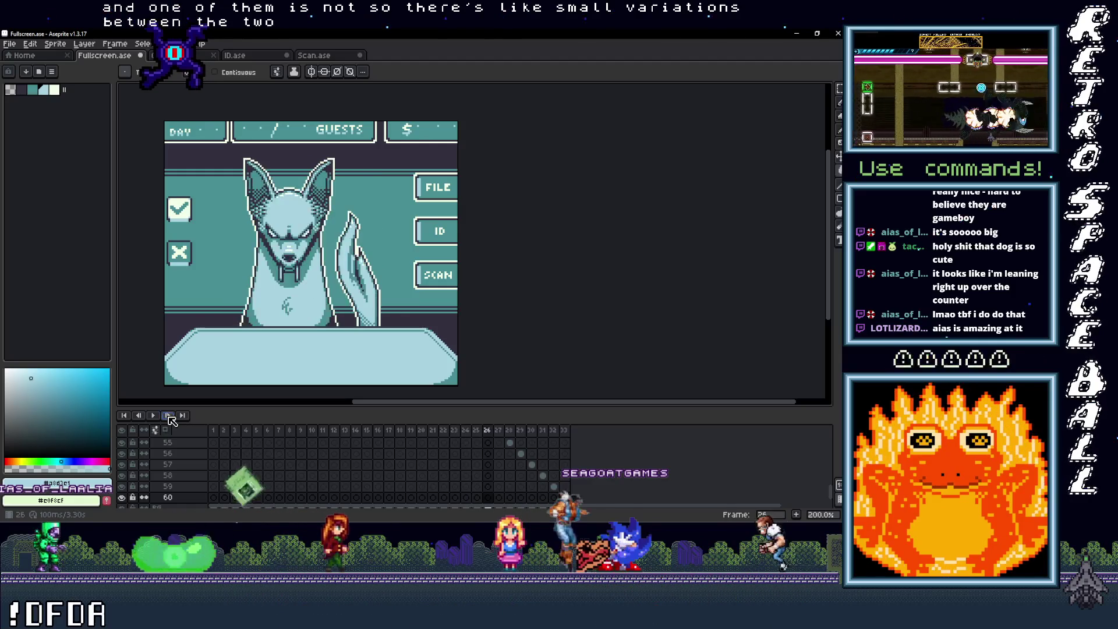
{"action": "left_click", "coordinate": [170, 416]}
{"action": "left_click", "coordinate": [170, 416]}
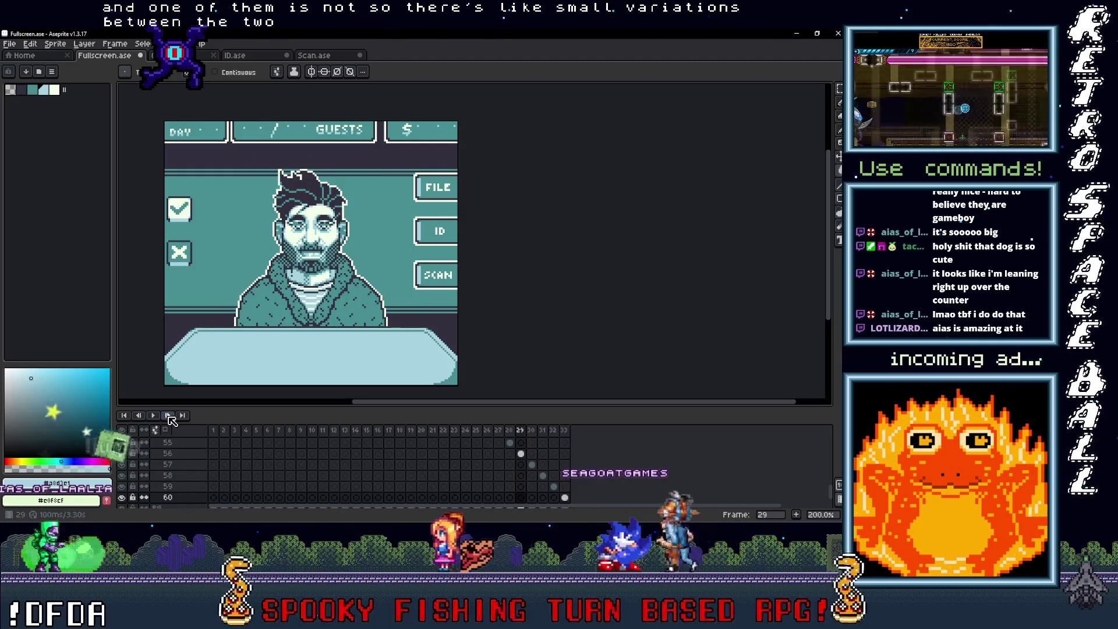
{"action": "left_click", "coordinate": [170, 415]}
{"action": "left_click", "coordinate": [169, 416]}
{"action": "left_click", "coordinate": [169, 416]}
{"action": "left_click", "coordinate": [168, 415]}
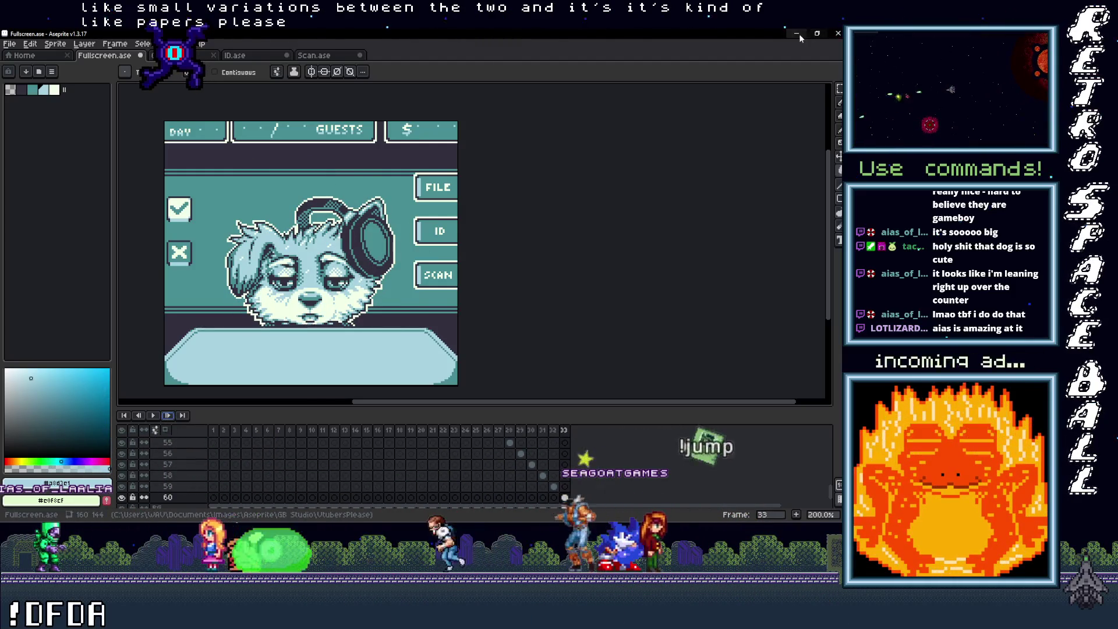
{"action": "key", "text": "alt+Tab"}
Pan the game world to the NPC 1–5 portrait, Doc, ID and Scan scene columns.
{"action": "scroll", "coordinate": [592, 142], "scroll_direction": "left", "scroll_amount": 15}
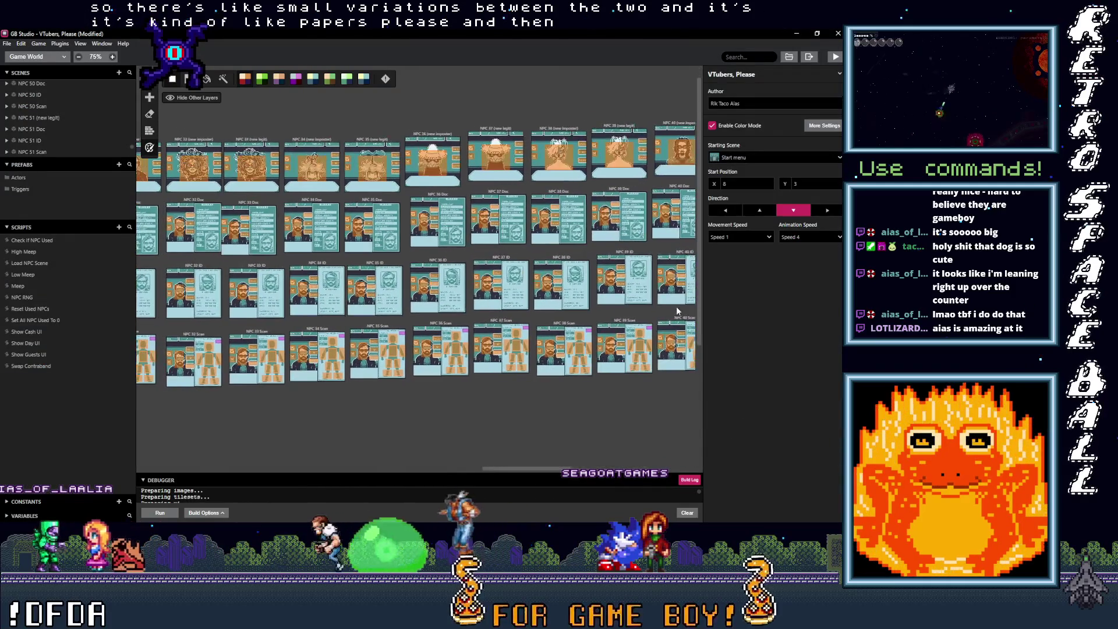
{"action": "scroll", "coordinate": [416, 262], "scroll_direction": "left", "scroll_amount": 20}
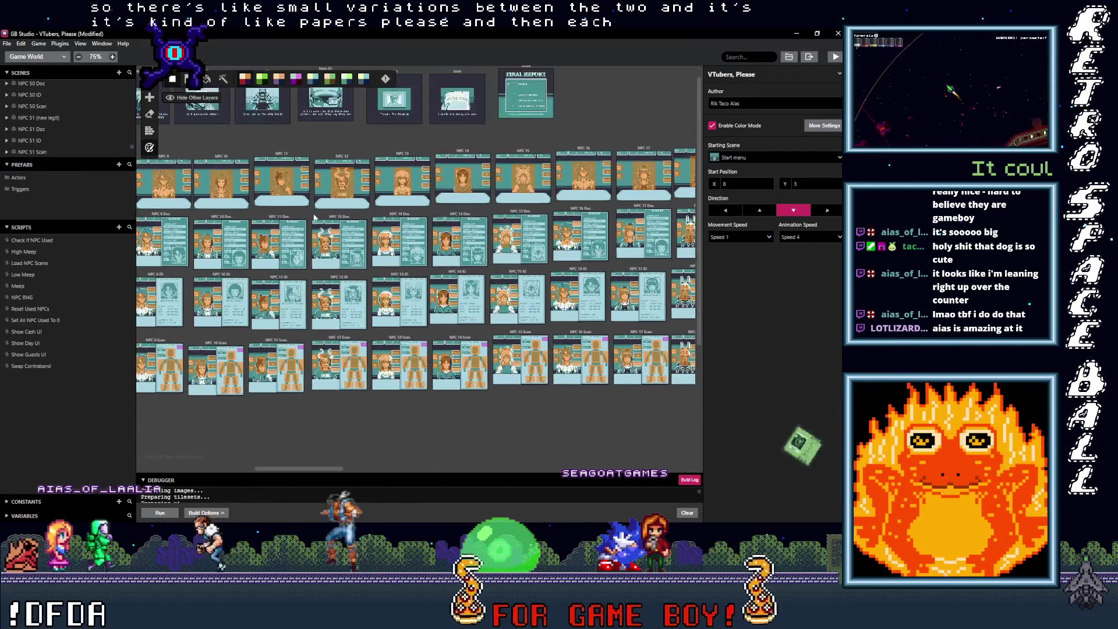
{"action": "scroll", "coordinate": [351, 189], "scroll_direction": "left", "scroll_amount": 5}
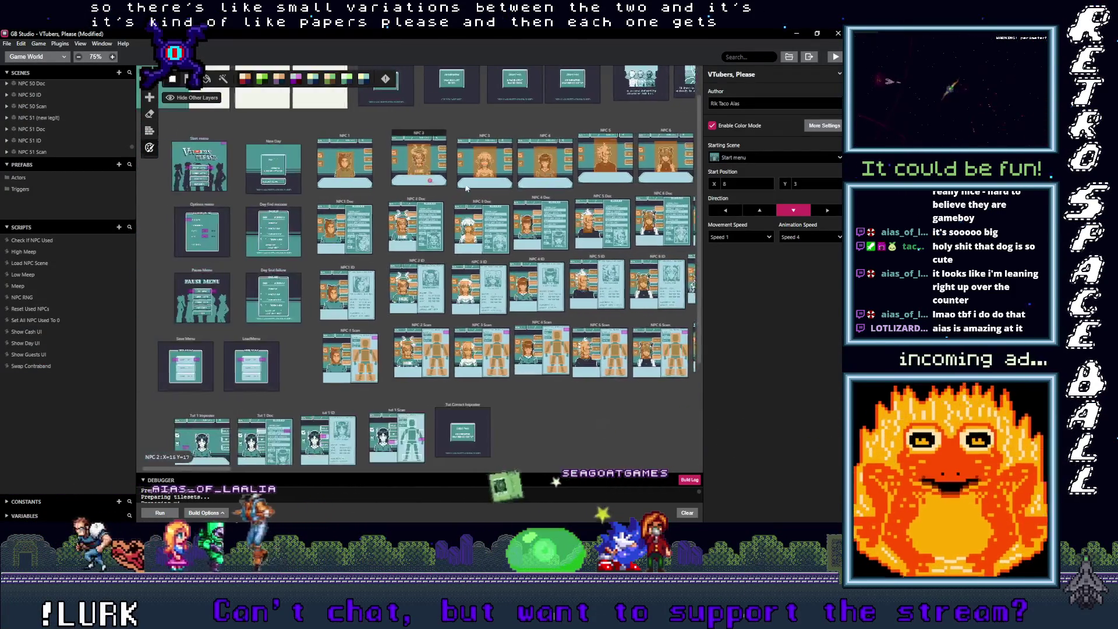
{"action": "scroll", "coordinate": [351, 190], "scroll_direction": "up", "scroll_amount": 2}
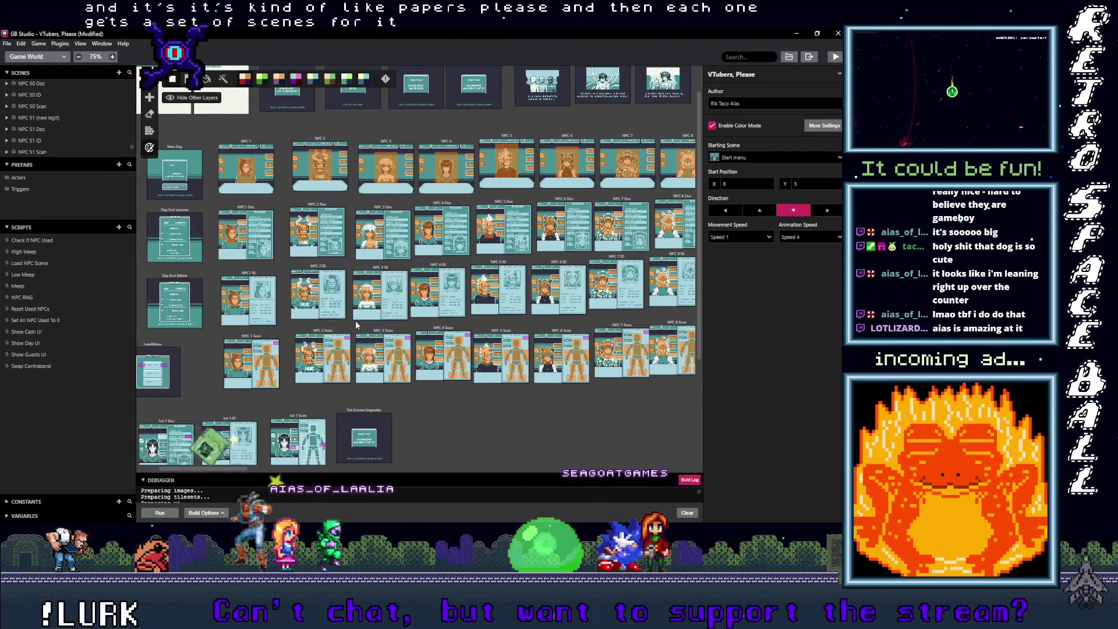
{"action": "scroll", "coordinate": [299, 321], "scroll_direction": "left", "scroll_amount": 5}
{"action": "scroll", "coordinate": [299, 322], "scroll_direction": "up", "scroll_amount": 2}
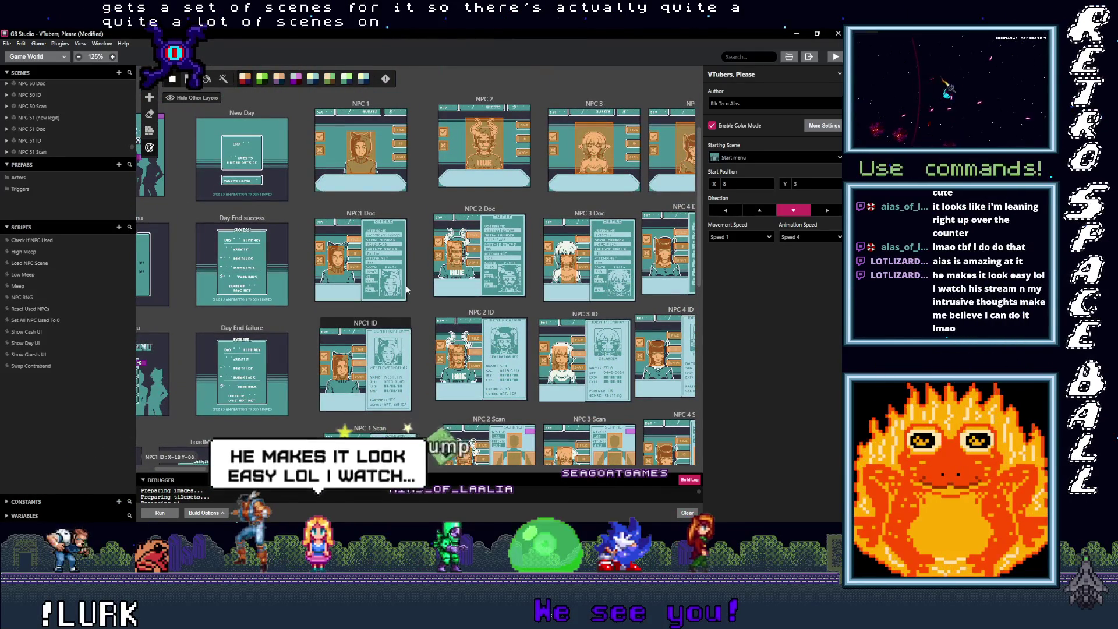
{"action": "scroll", "coordinate": [372, 174], "scroll_direction": "up", "scroll_amount": 1}
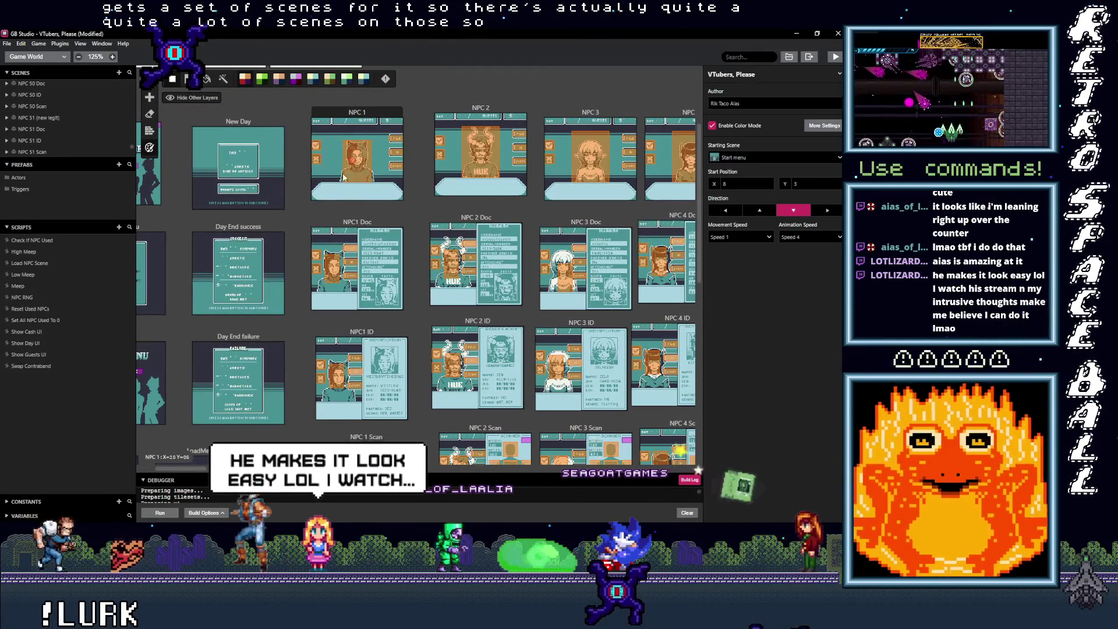
{"action": "scroll", "coordinate": [357, 198], "scroll_direction": "down", "scroll_amount": 3}
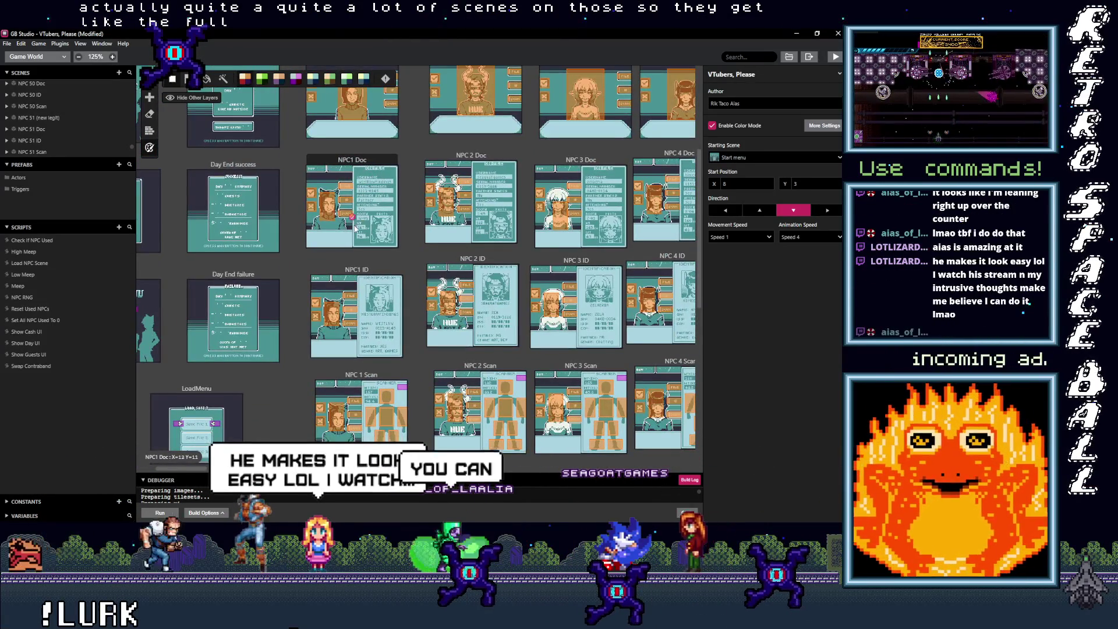
{"action": "scroll", "coordinate": [360, 227], "scroll_direction": "down", "scroll_amount": 3}
{"action": "scroll", "coordinate": [372, 314], "scroll_direction": "down", "scroll_amount": 3}
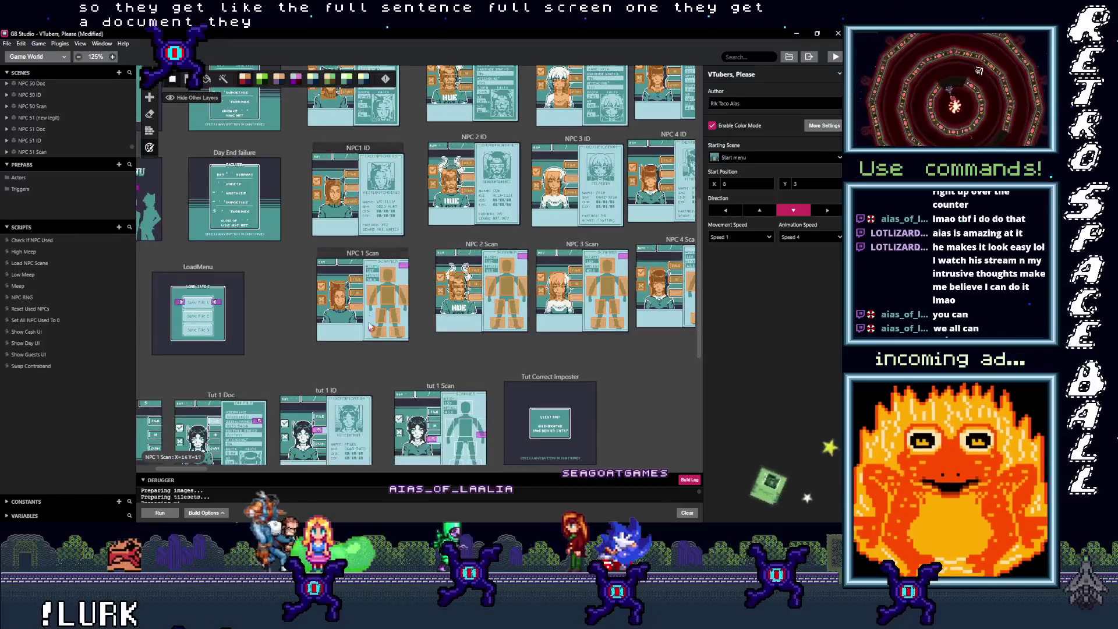
{"action": "scroll", "coordinate": [386, 250], "scroll_direction": "up", "scroll_amount": 5}
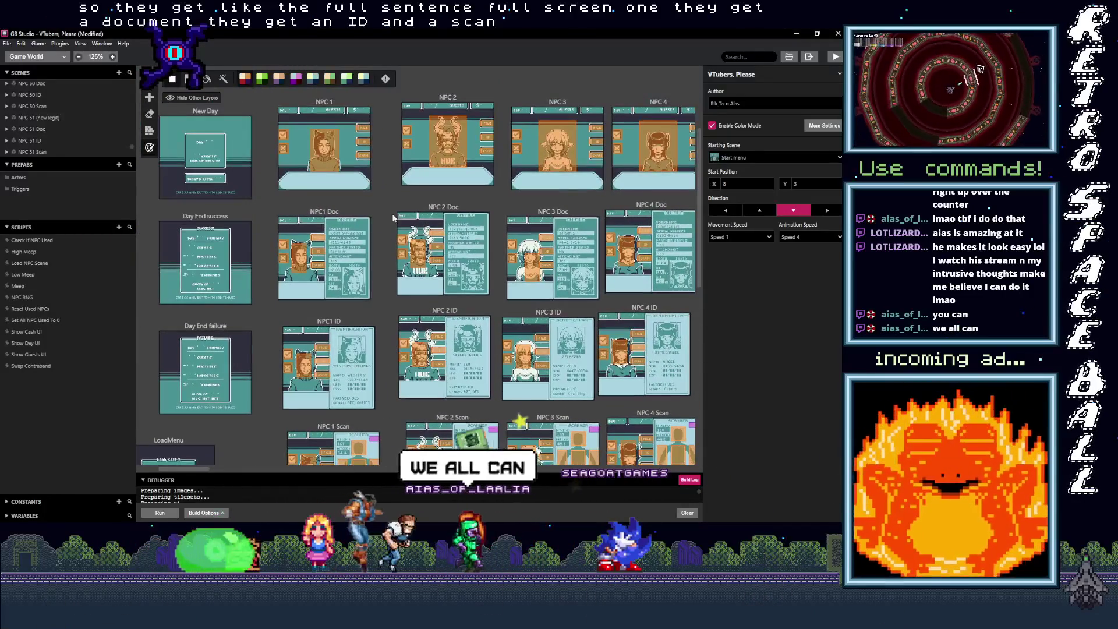
{"action": "scroll", "coordinate": [331, 174], "scroll_direction": "right", "scroll_amount": 3}
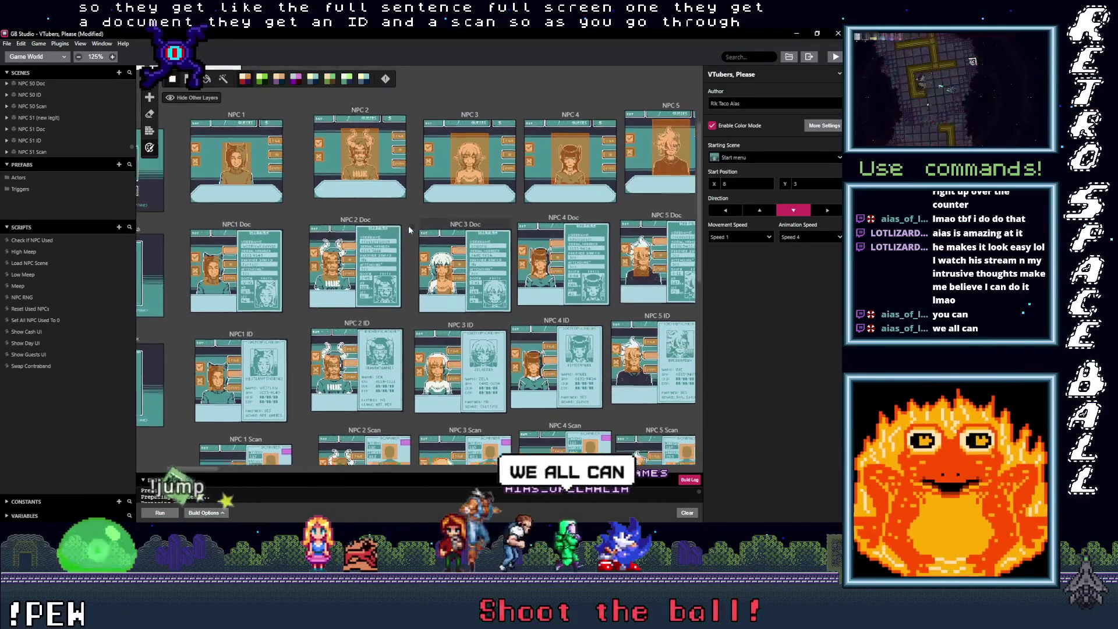
{"action": "scroll", "coordinate": [303, 314], "scroll_direction": "down", "scroll_amount": 4}
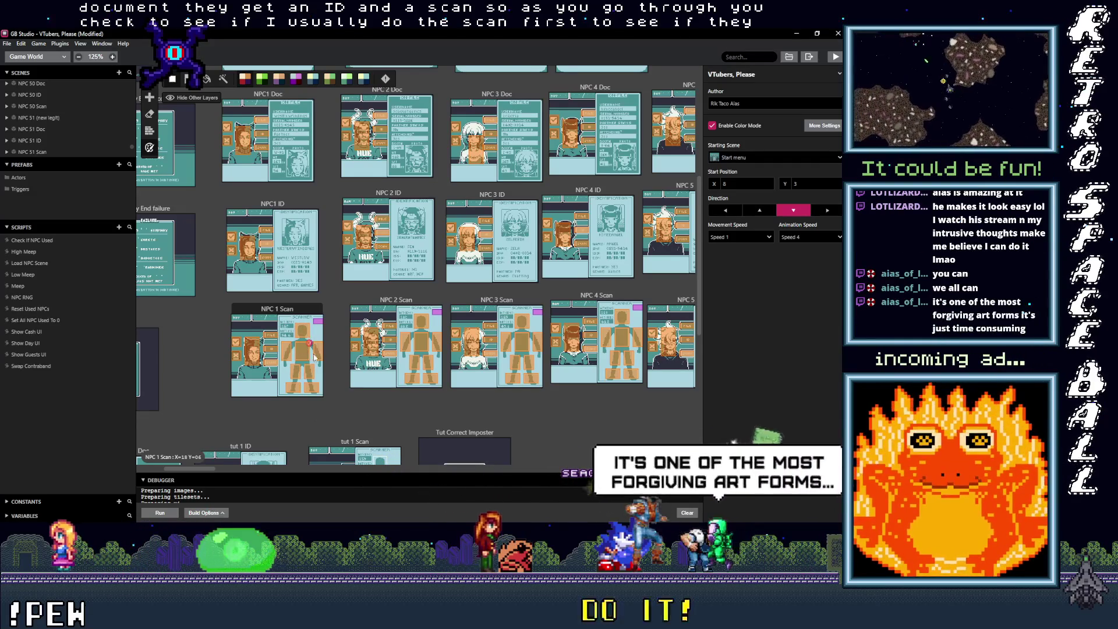
{"action": "scroll", "coordinate": [334, 434], "scroll_direction": "up", "scroll_amount": 4}
{"action": "mouse_move", "coordinate": [333, 432]}
{"action": "left_mouse_down"}
{"action": "mouse_move", "coordinate": [341, 367]}
{"action": "mouse_move", "coordinate": [350, 402]}
{"action": "left_mouse_up"}
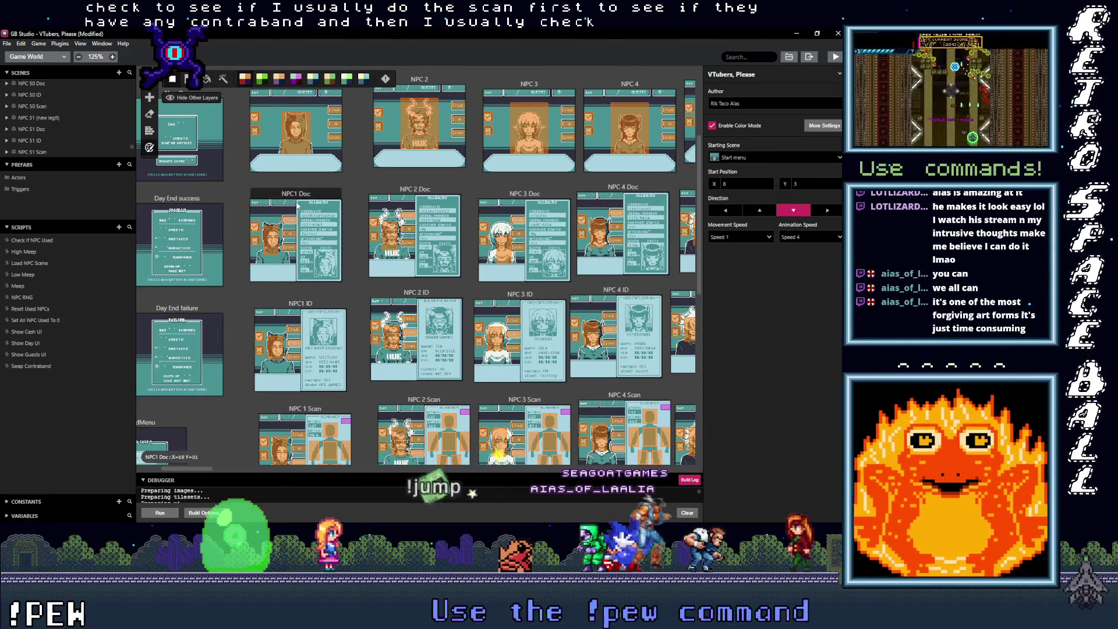
{"action": "scroll", "coordinate": [303, 250], "scroll_direction": "up", "scroll_amount": 2}
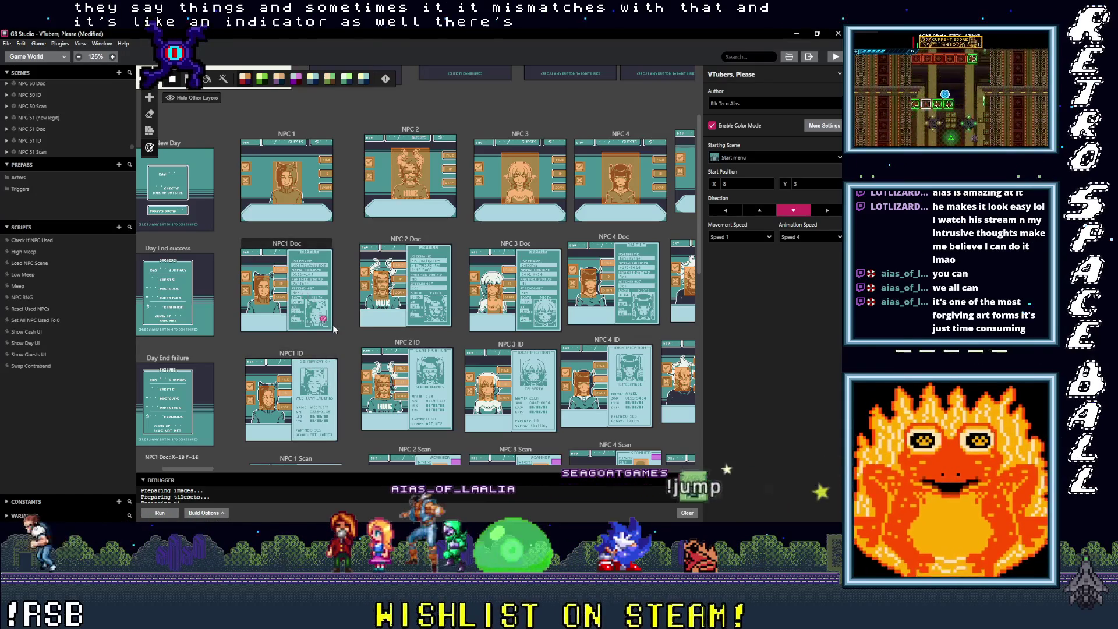
{"action": "mouse_move", "coordinate": [448, 326]}
{"action": "left_mouse_down"}
{"action": "mouse_move", "coordinate": [389, 328]}
{"action": "mouse_move", "coordinate": [324, 306]}
{"action": "left_mouse_up"}
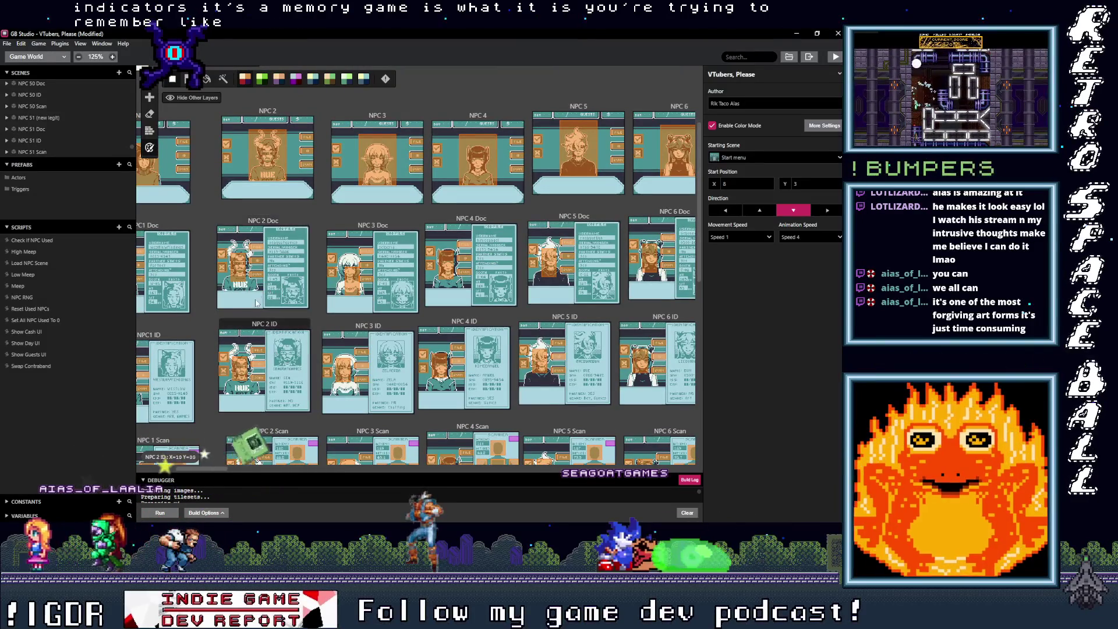
{"action": "scroll", "coordinate": [268, 220], "scroll_direction": "down", "scroll_amount": 1}
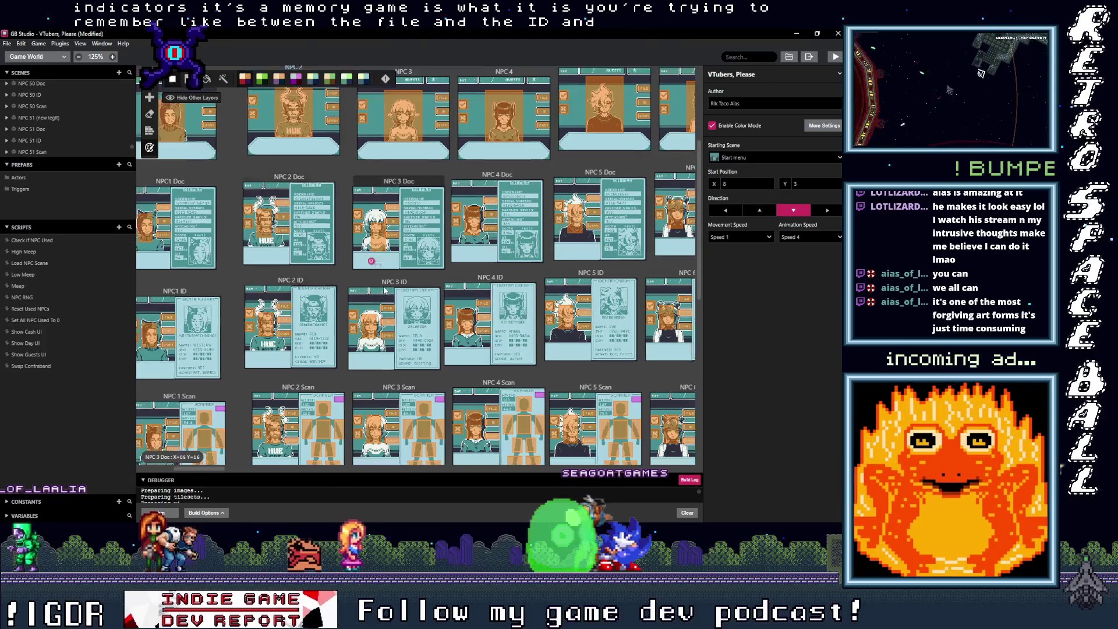
{"action": "scroll", "coordinate": [330, 312], "scroll_direction": "down", "scroll_amount": 2}
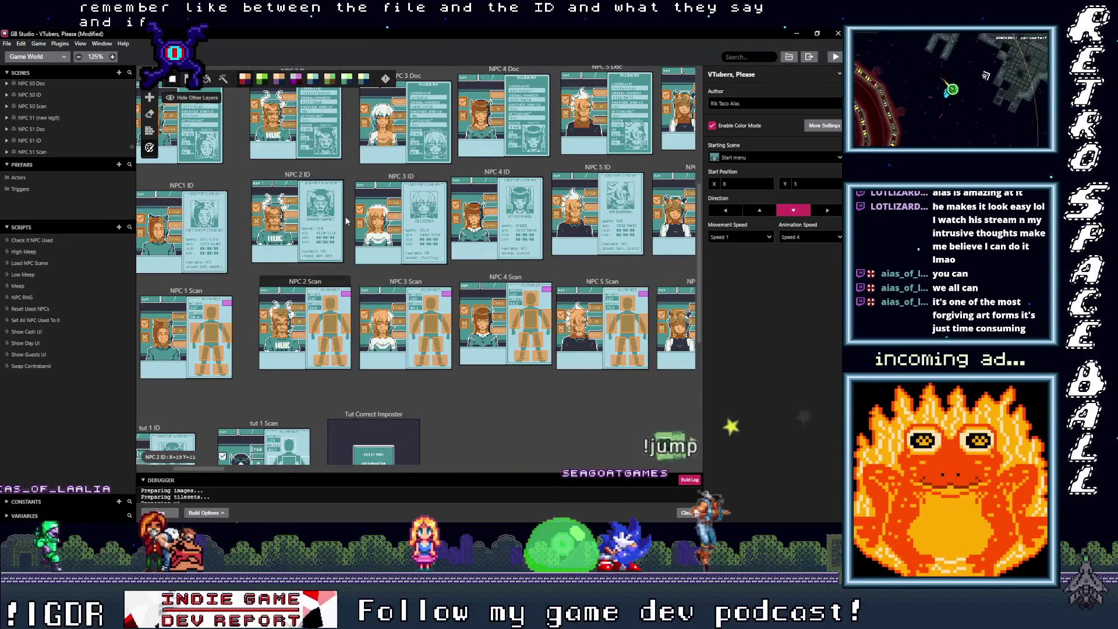
{"action": "scroll", "coordinate": [350, 289], "scroll_direction": "up", "scroll_amount": 1}
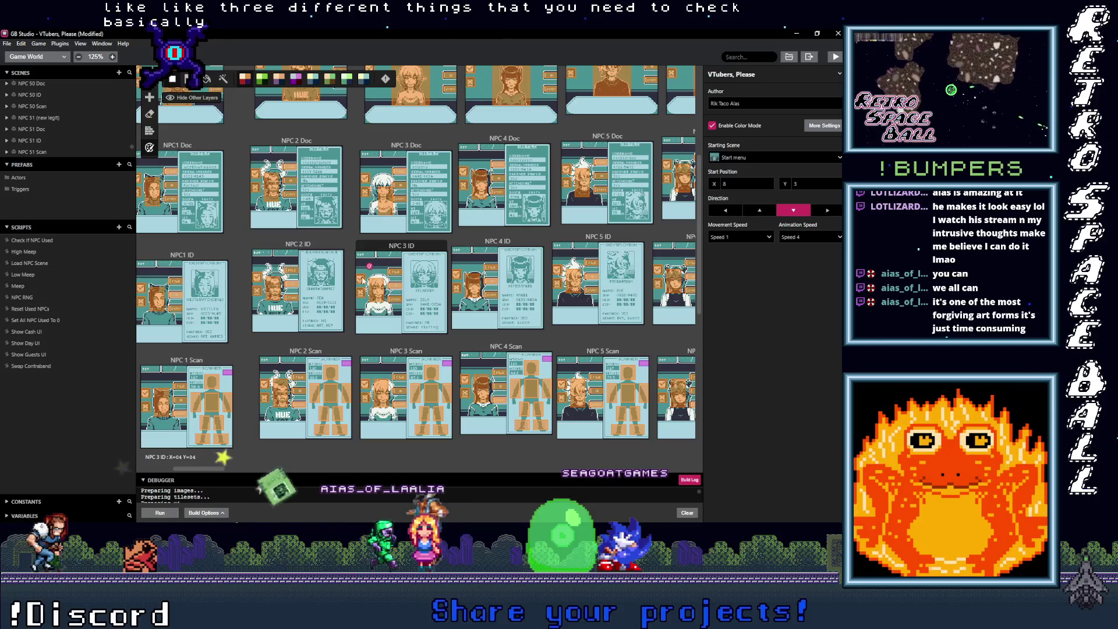
{"action": "scroll", "coordinate": [323, 322], "scroll_direction": "up", "scroll_amount": 1}
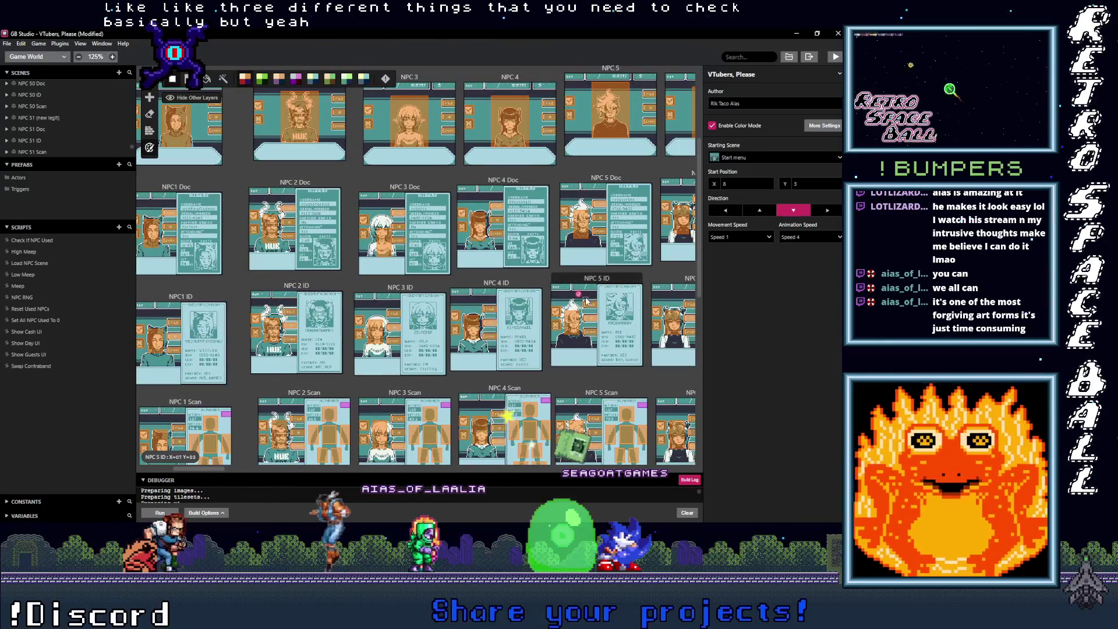
Pan across the Game World's NPC scene columns out to the NPC 51 set.
{"action": "scroll", "coordinate": [300, 290], "scroll_direction": "right", "scroll_amount": 20}
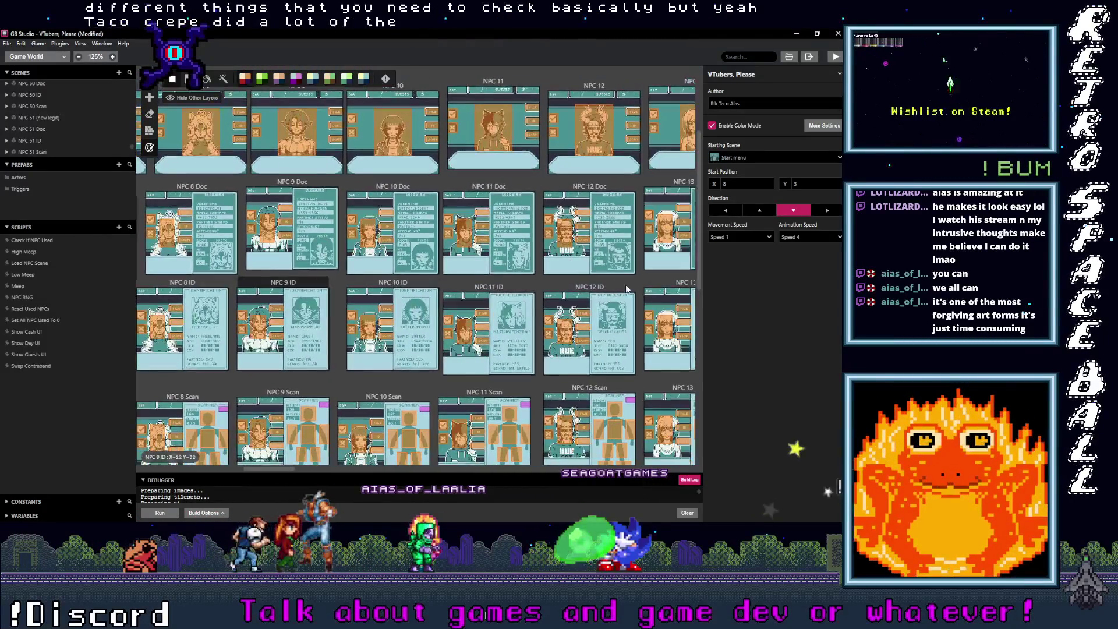
{"action": "scroll", "coordinate": [300, 290], "scroll_direction": "right", "scroll_amount": 3}
{"action": "scroll", "coordinate": [349, 300], "scroll_direction": "down", "scroll_amount": 10}
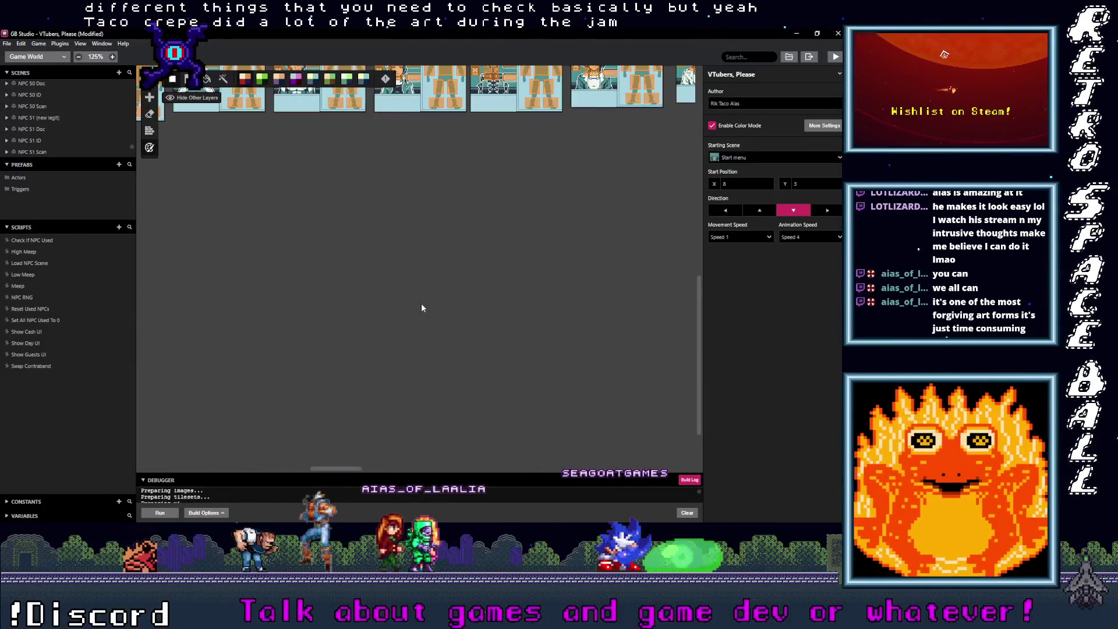
{"action": "scroll", "coordinate": [672, 324], "scroll_direction": "up", "scroll_amount": 8}
{"action": "scroll", "coordinate": [409, 304], "scroll_direction": "right", "scroll_amount": 5}
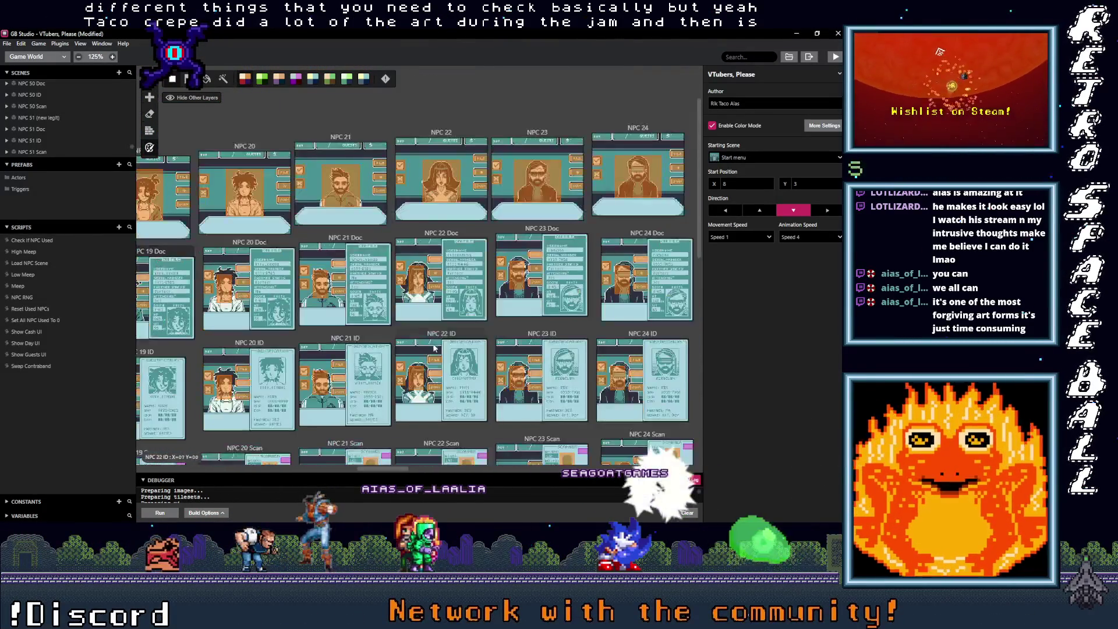
{"action": "scroll", "coordinate": [409, 304], "scroll_direction": "right", "scroll_amount": 10}
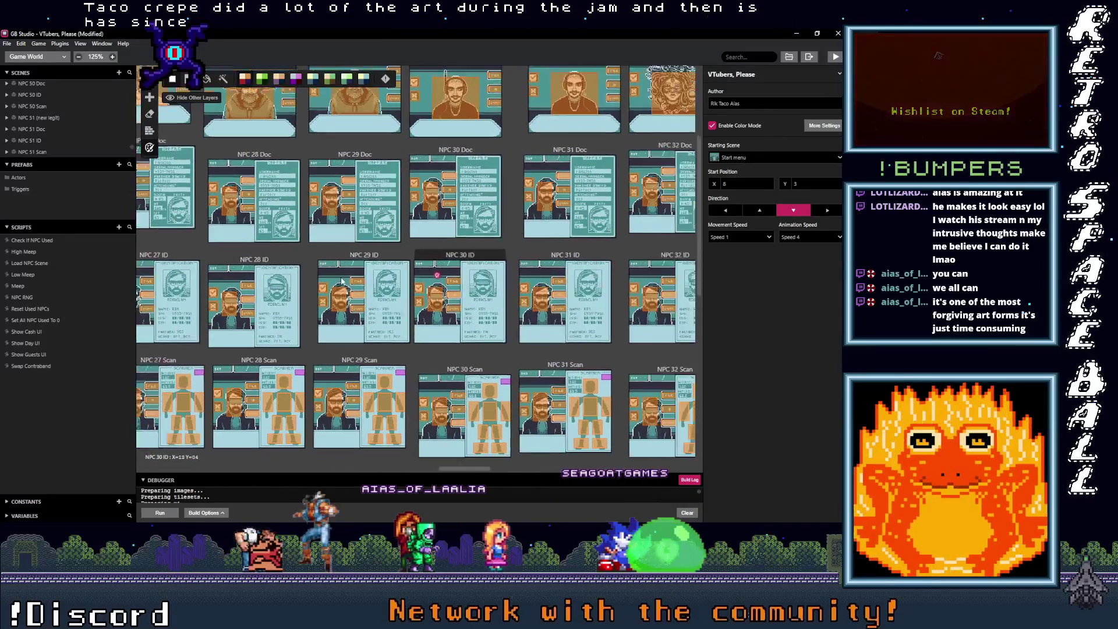
{"action": "scroll", "coordinate": [600, 280], "scroll_direction": "right", "scroll_amount": 10}
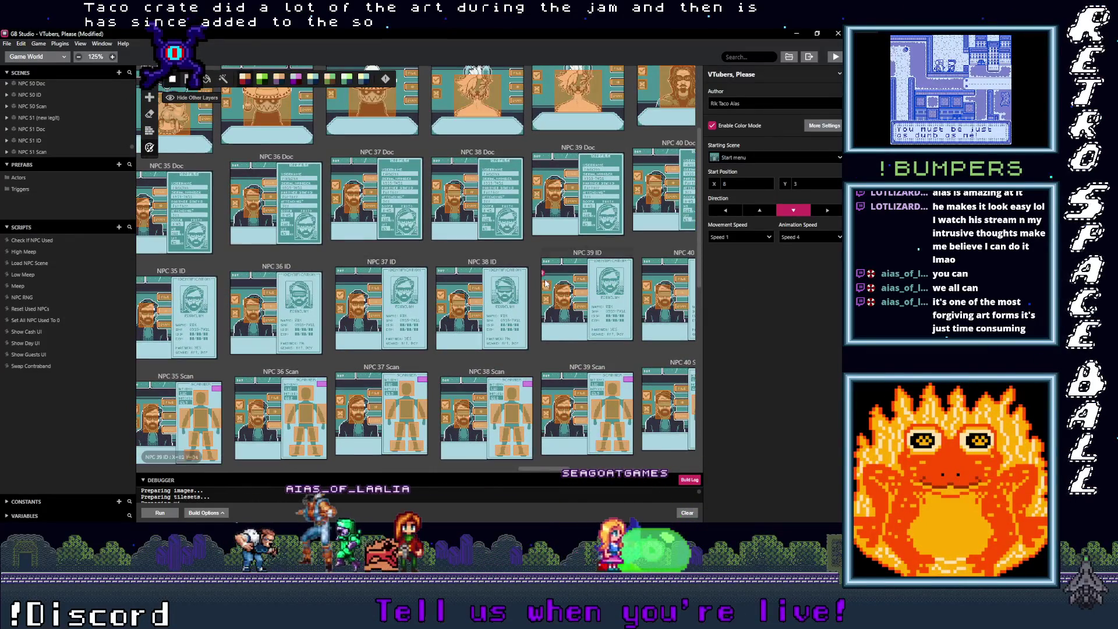
{"action": "scroll", "coordinate": [386, 285], "scroll_direction": "right", "scroll_amount": 18}
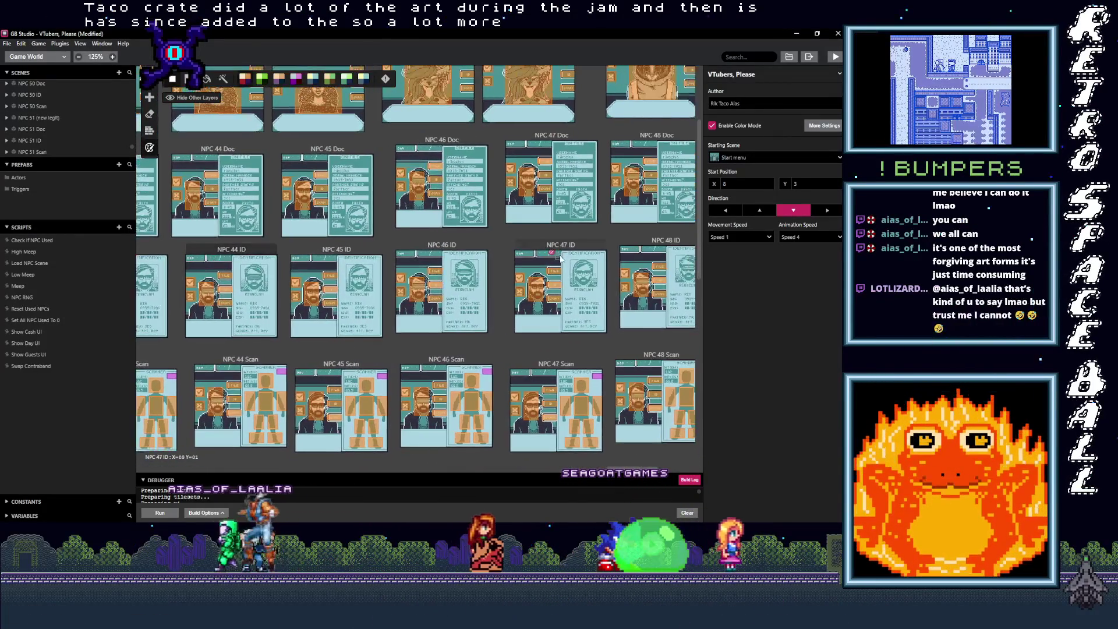
{"action": "scroll", "coordinate": [524, 265], "scroll_direction": "up", "scroll_amount": 5}
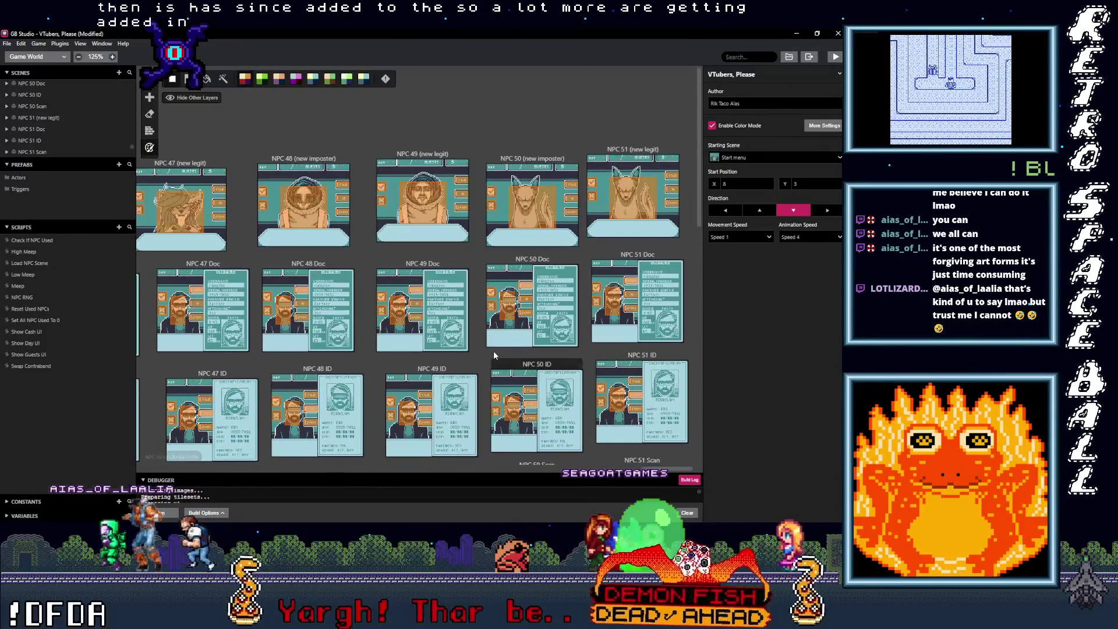
{"action": "scroll", "coordinate": [611, 198], "scroll_direction": "right", "scroll_amount": 2}
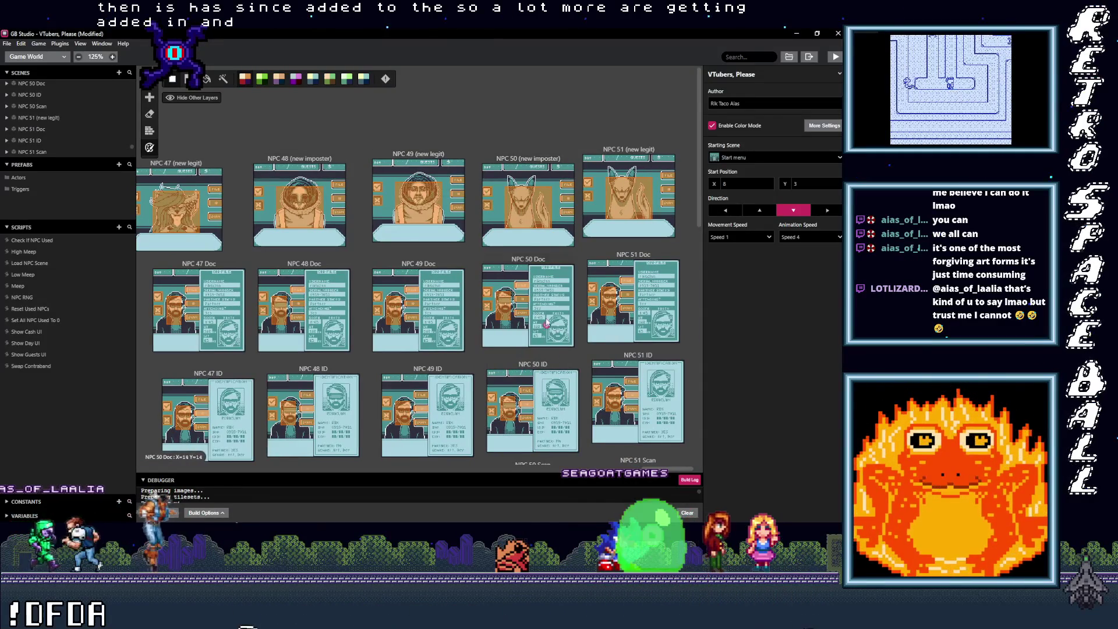
Return to the NPC 25 (new legit) scene and select it to show its properties.
{"action": "scroll", "coordinate": [413, 303], "scroll_direction": "left", "scroll_amount": 20}
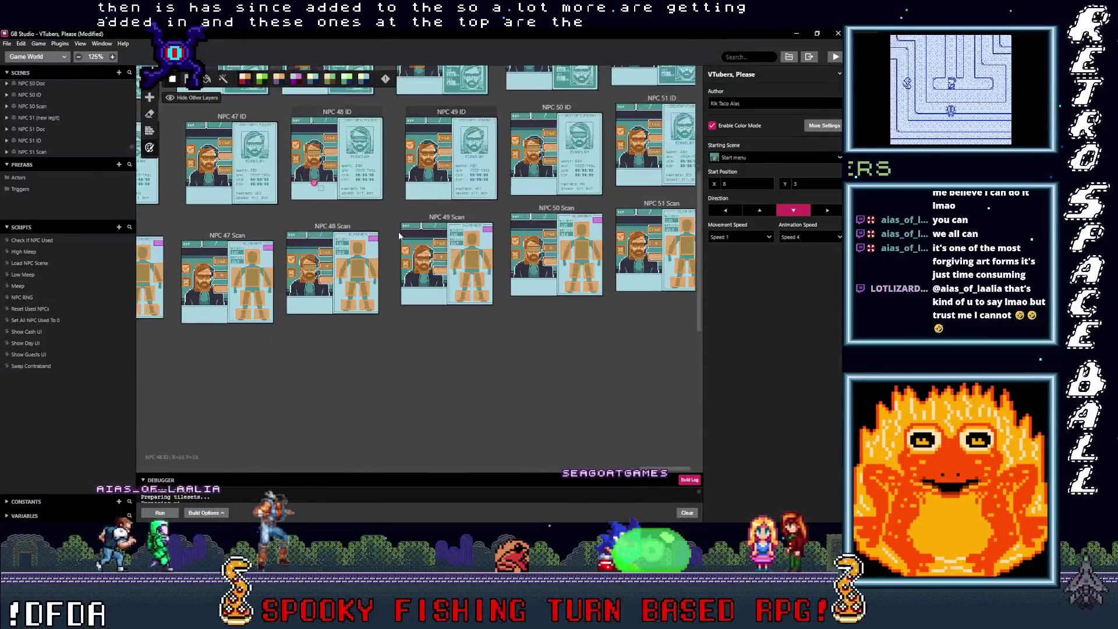
{"action": "scroll", "coordinate": [341, 357], "scroll_direction": "left", "scroll_amount": 20}
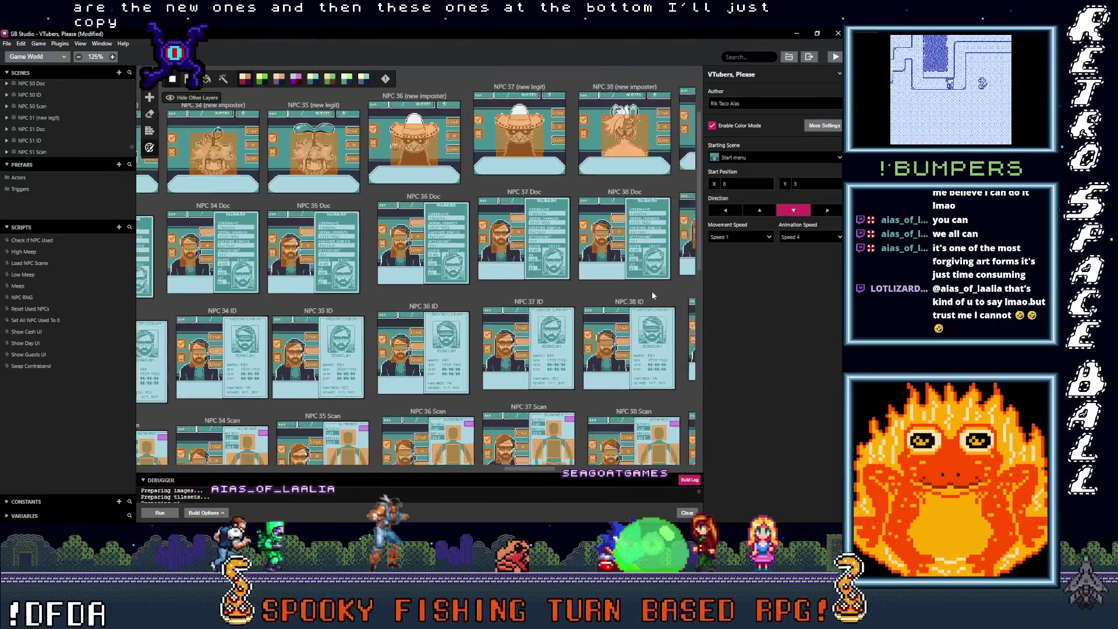
{"action": "scroll", "coordinate": [294, 349], "scroll_direction": "left", "scroll_amount": 10}
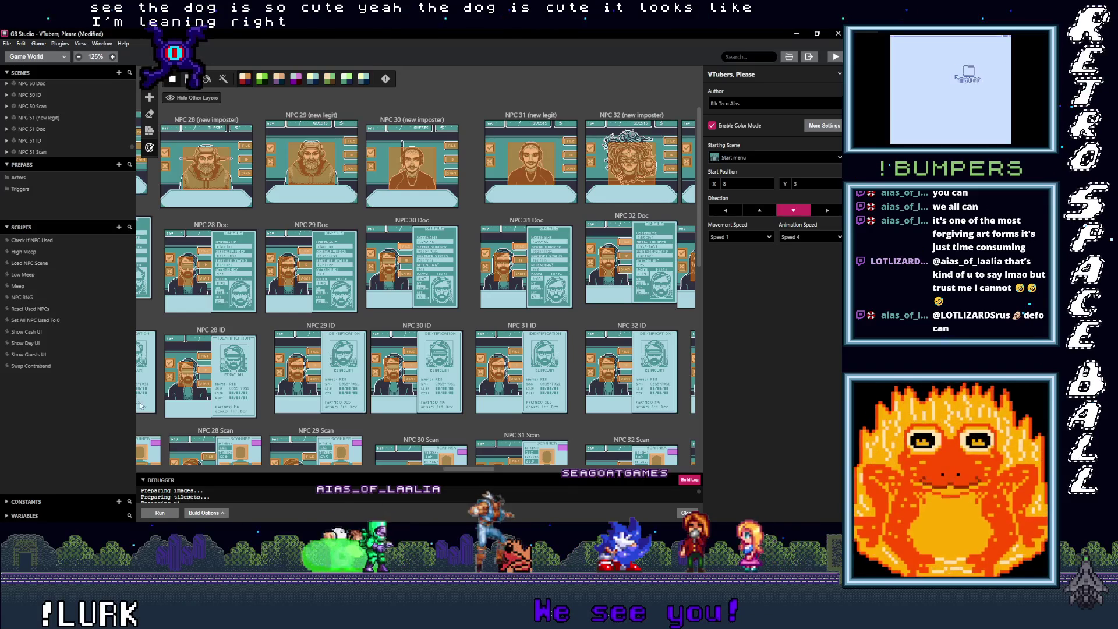
{"action": "scroll", "coordinate": [612, 411], "scroll_direction": "left", "scroll_amount": 10}
{"action": "scroll", "coordinate": [524, 378], "scroll_direction": "right", "scroll_amount": 4}
{"action": "scroll", "coordinate": [466, 350], "scroll_direction": "up", "scroll_amount": 1}
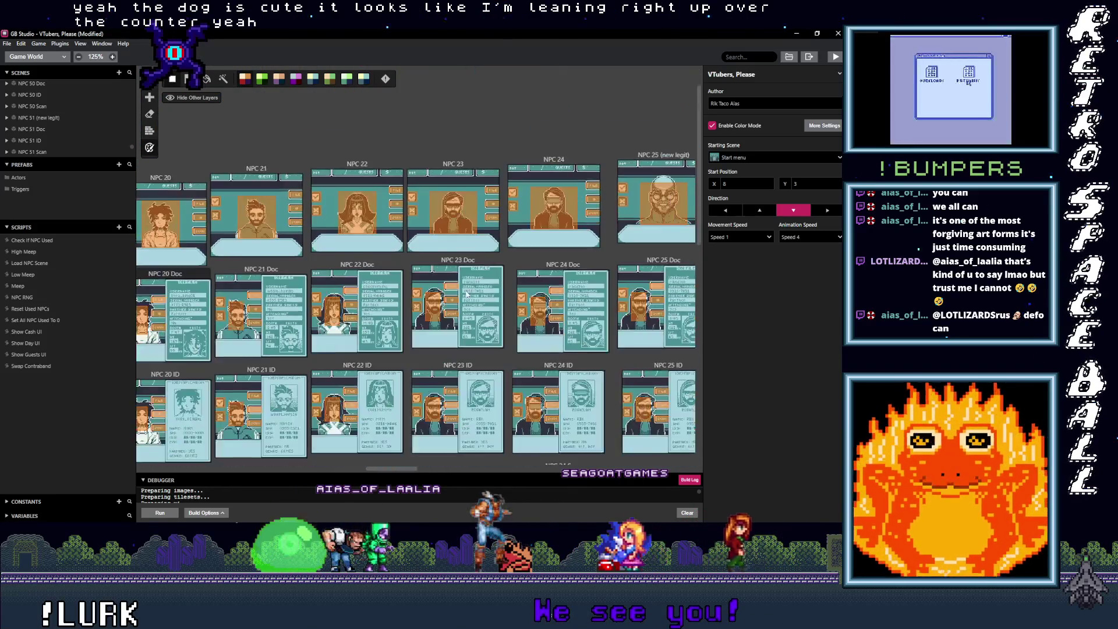
{"action": "left_click", "coordinate": [349, 233]}
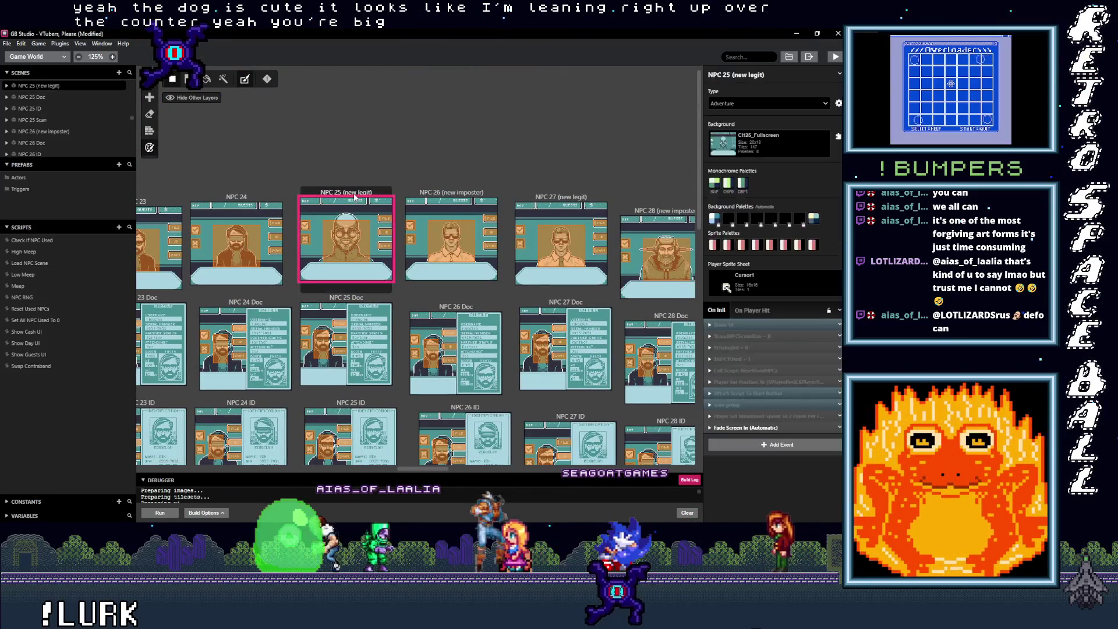
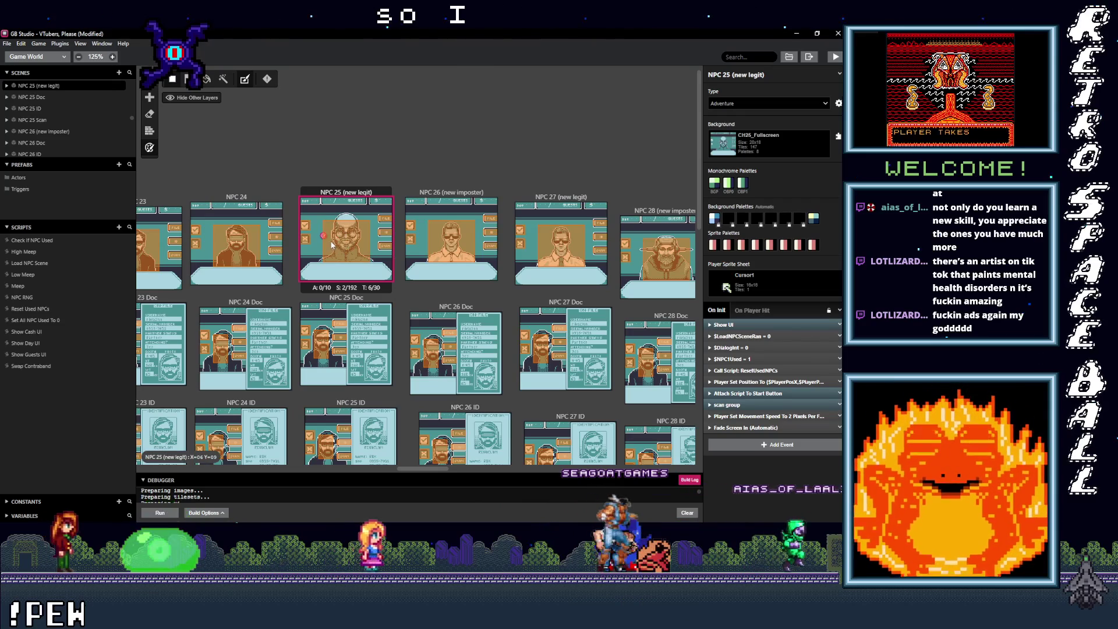
Drag the NPC 50 Scan scene into the bottom row beside NPC 51 Scan.
{"action": "scroll", "coordinate": [342, 240], "scroll_direction": "up", "scroll_amount": 5}
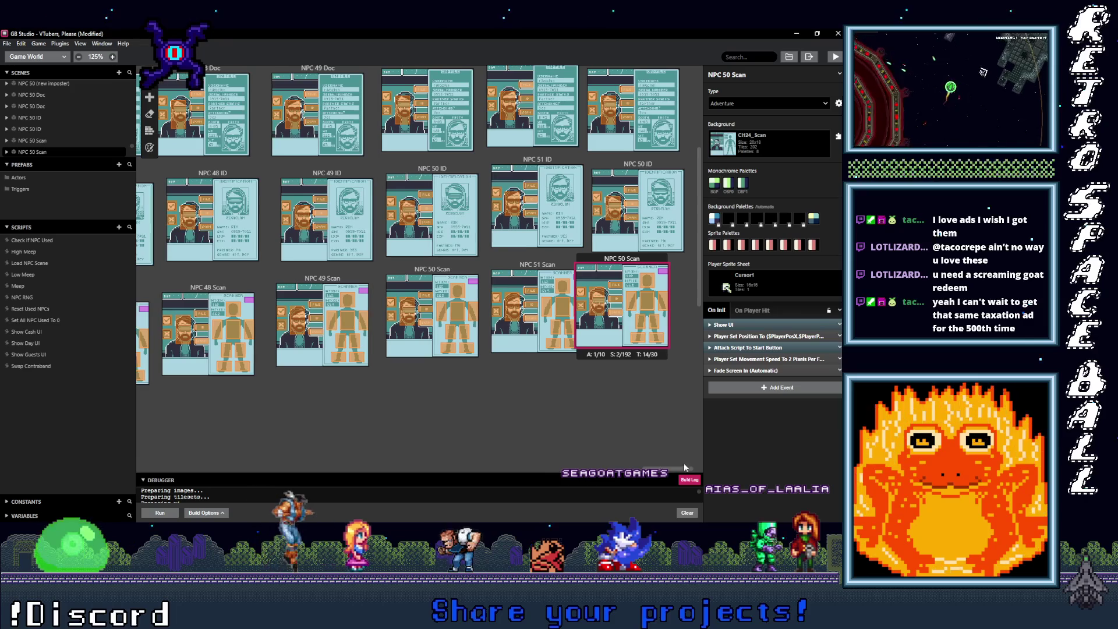
{"action": "left_click_drag", "start_coordinate": [621, 258], "coordinate": [641, 268]}
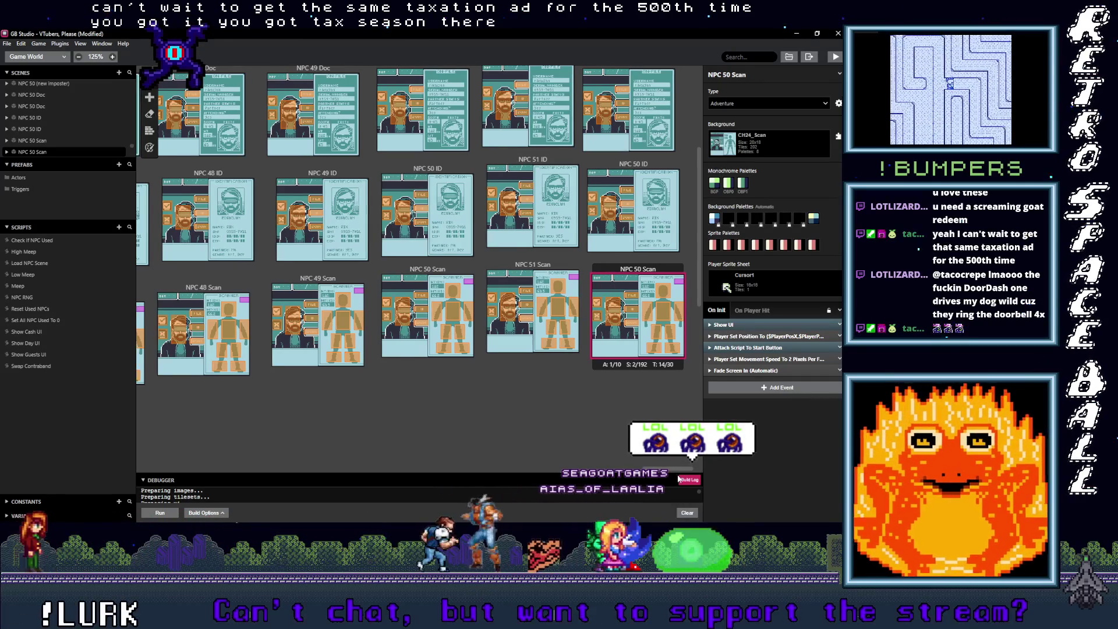
{"action": "scroll", "coordinate": [610, 387], "scroll_direction": "up", "scroll_amount": 3}
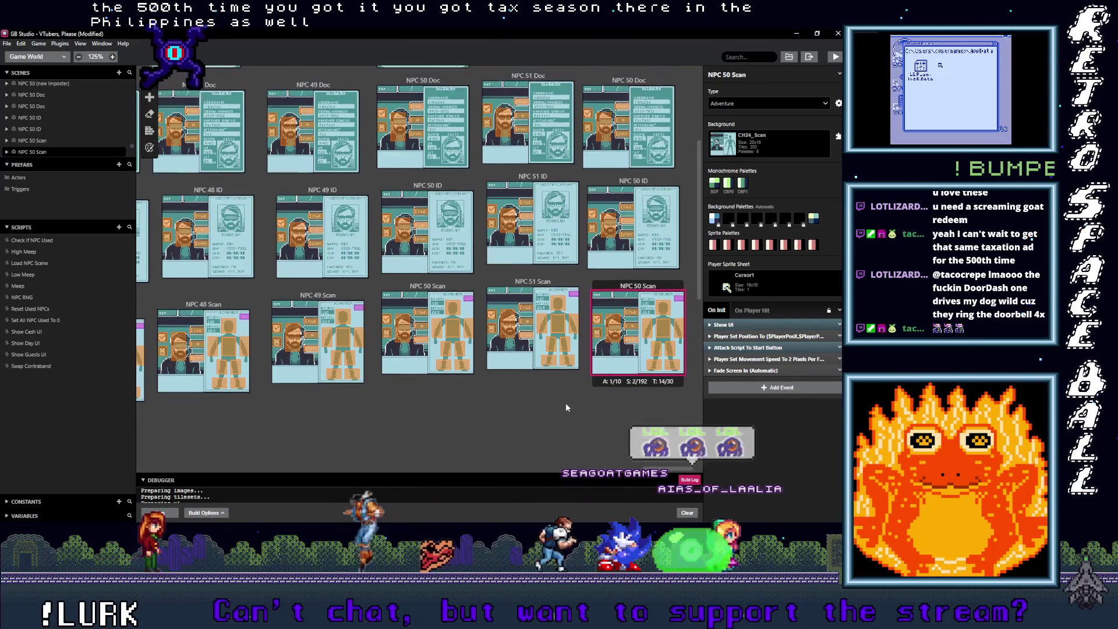
Rename the copied portrait and Doc scenes from NPC 50 to NPC 52.
{"action": "scroll", "coordinate": [576, 233], "scroll_direction": "up", "scroll_amount": 1}
{"action": "left_click", "coordinate": [616, 105]}
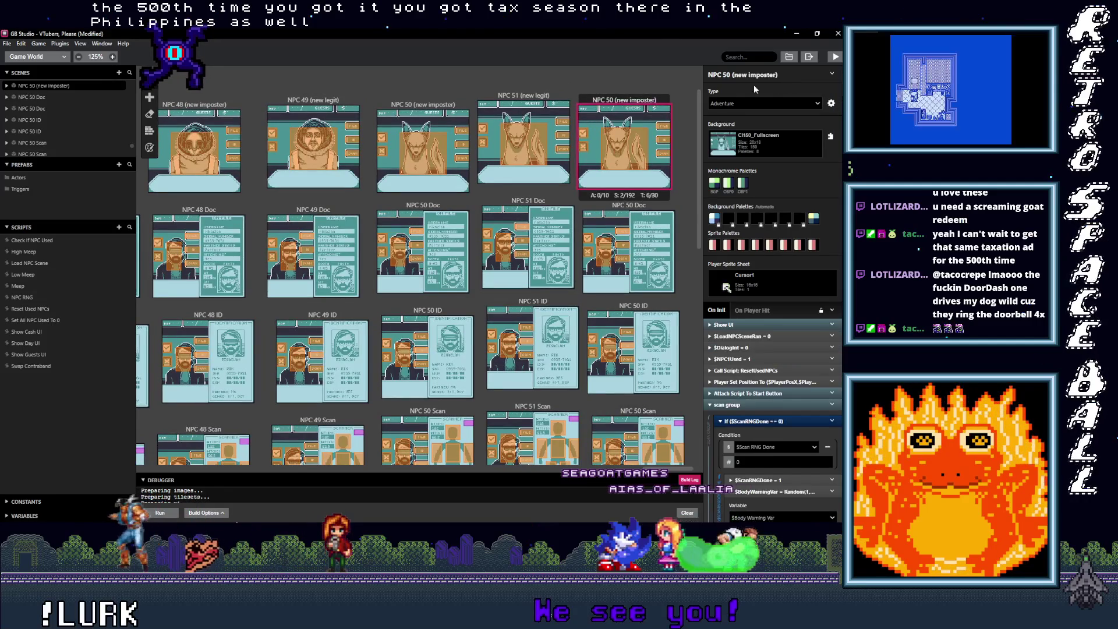
{"action": "left_click", "coordinate": [724, 74]}
{"action": "key", "text": "BackSpace"}
{"action": "type", "text": "2"}
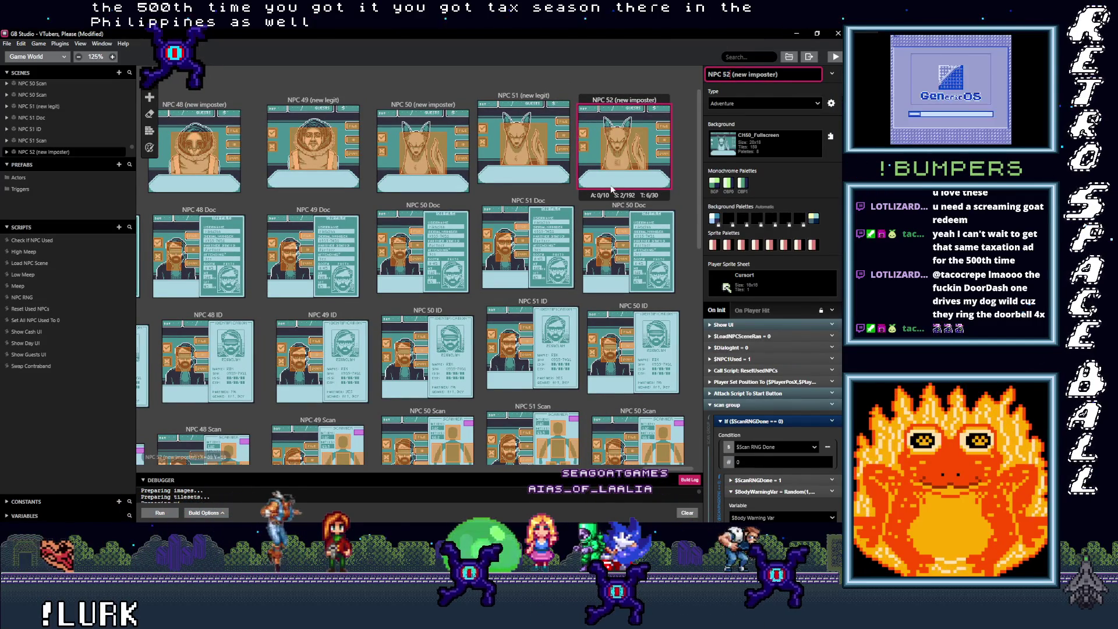
{"action": "left_click", "coordinate": [621, 210]}
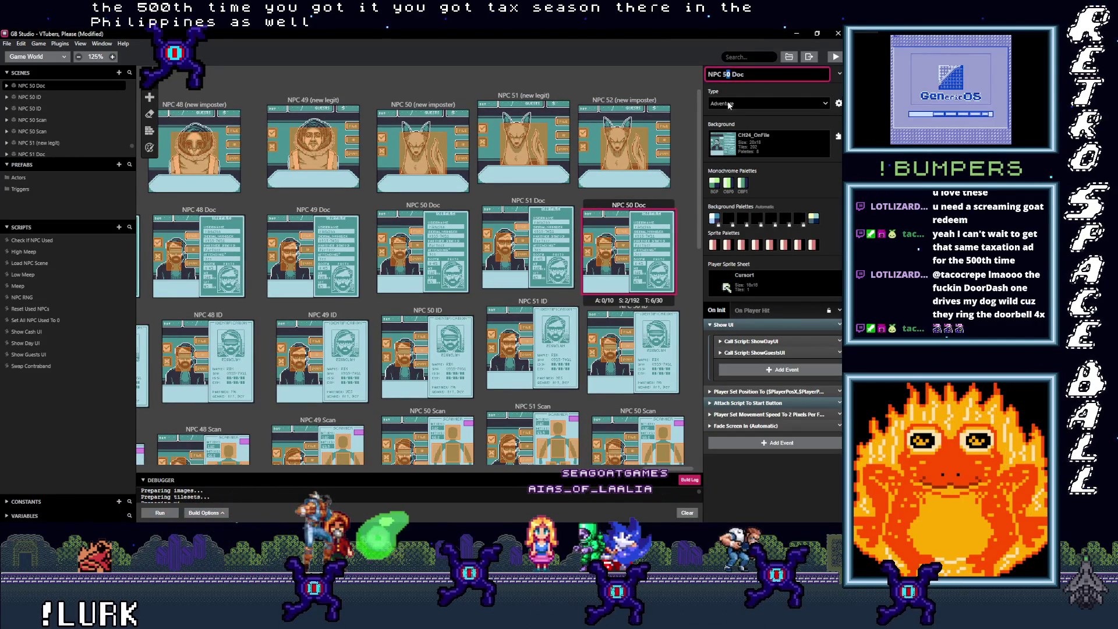
{"action": "type", "text": "2"}
Rename the copied ID and Scan scenes to NPC 52 ID and NPC 52 Scan.
{"action": "left_click", "coordinate": [670, 314]}
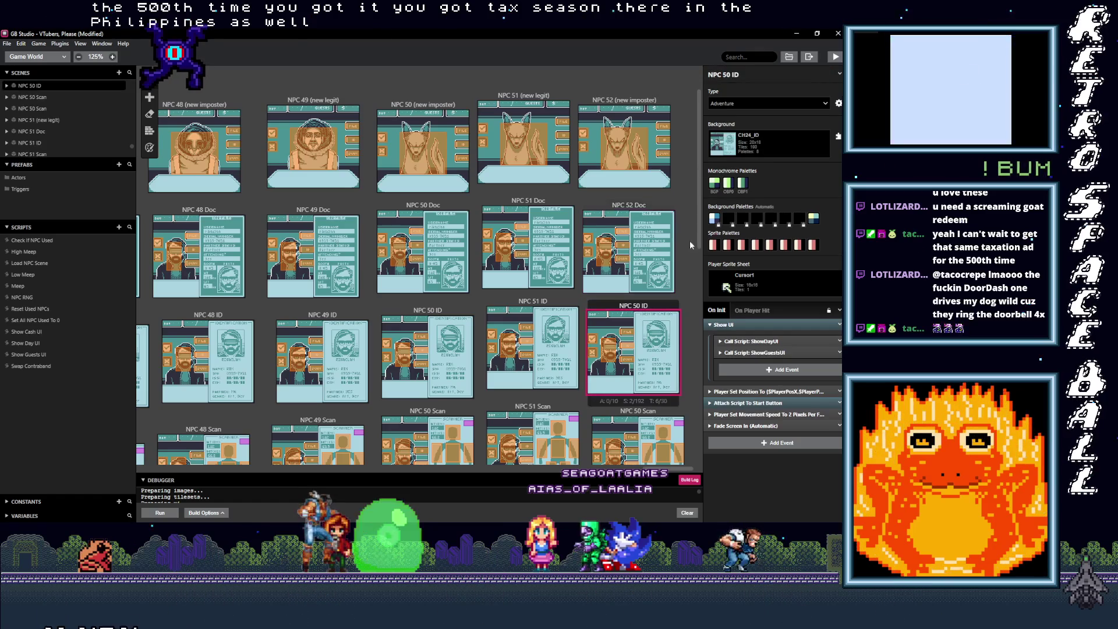
{"action": "left_click", "coordinate": [729, 75]}
{"action": "type", "text": "2"}
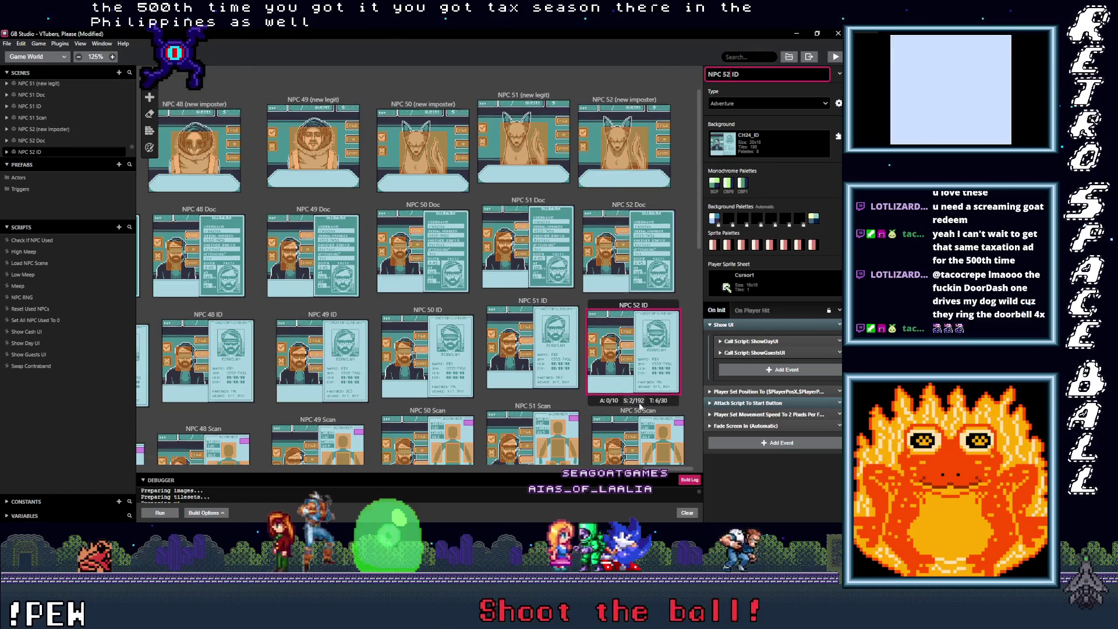
{"action": "scroll", "coordinate": [638, 349], "scroll_direction": "down", "scroll_amount": 3}
{"action": "left_click", "coordinate": [637, 363]}
{"action": "left_click", "coordinate": [728, 74]}
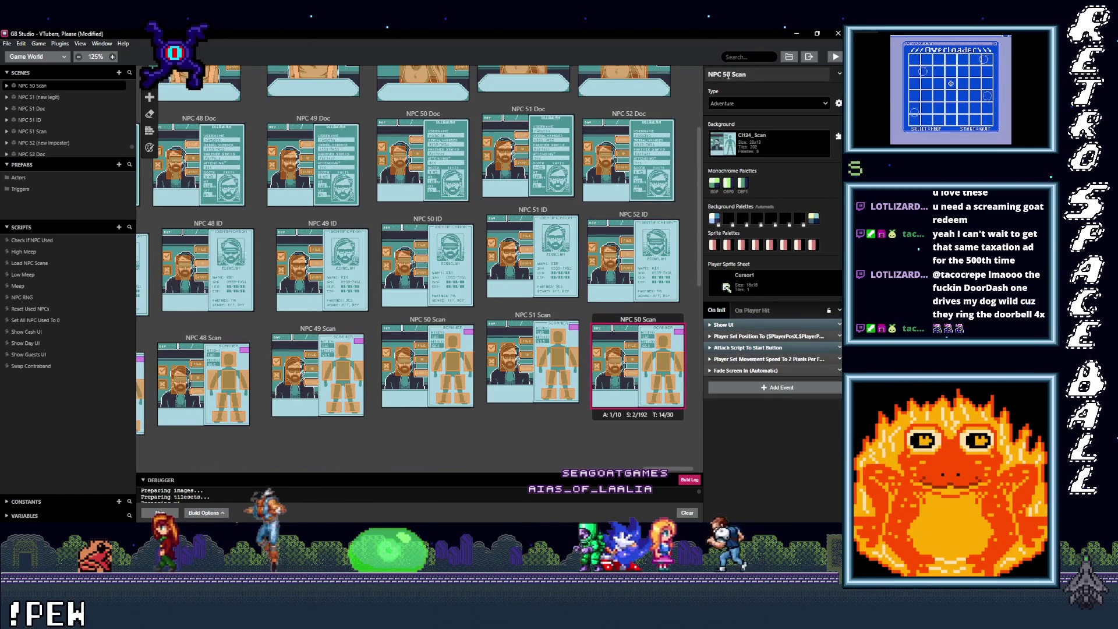
{"action": "type", "text": "2"}
{"action": "scroll", "coordinate": [624, 165], "scroll_direction": "up", "scroll_amount": 2}
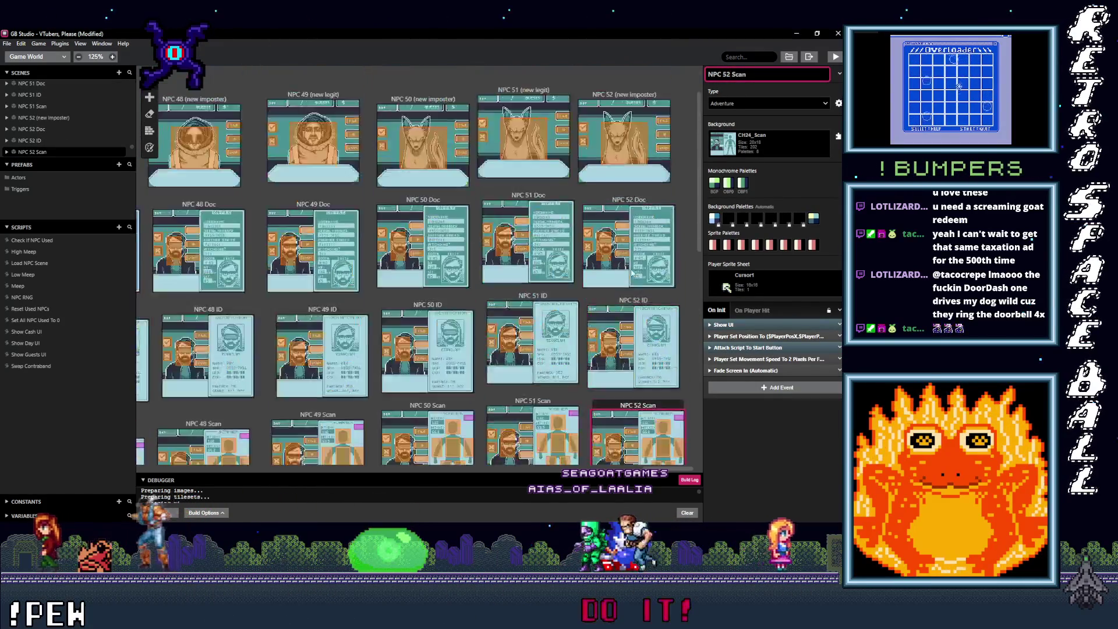
{"action": "left_click", "coordinate": [624, 164]}
Set the NPC 52 (new imposter) background to CH02_Fullscreen.
{"action": "left_click", "coordinate": [792, 141]}
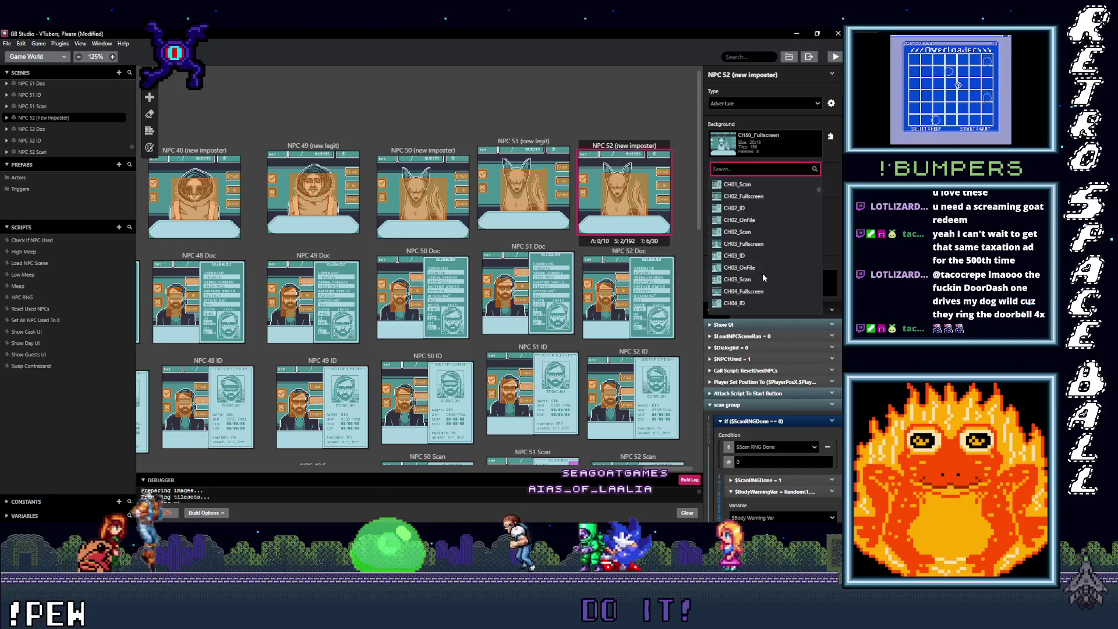
{"action": "scroll", "coordinate": [763, 280], "scroll_direction": "down", "scroll_amount": 7}
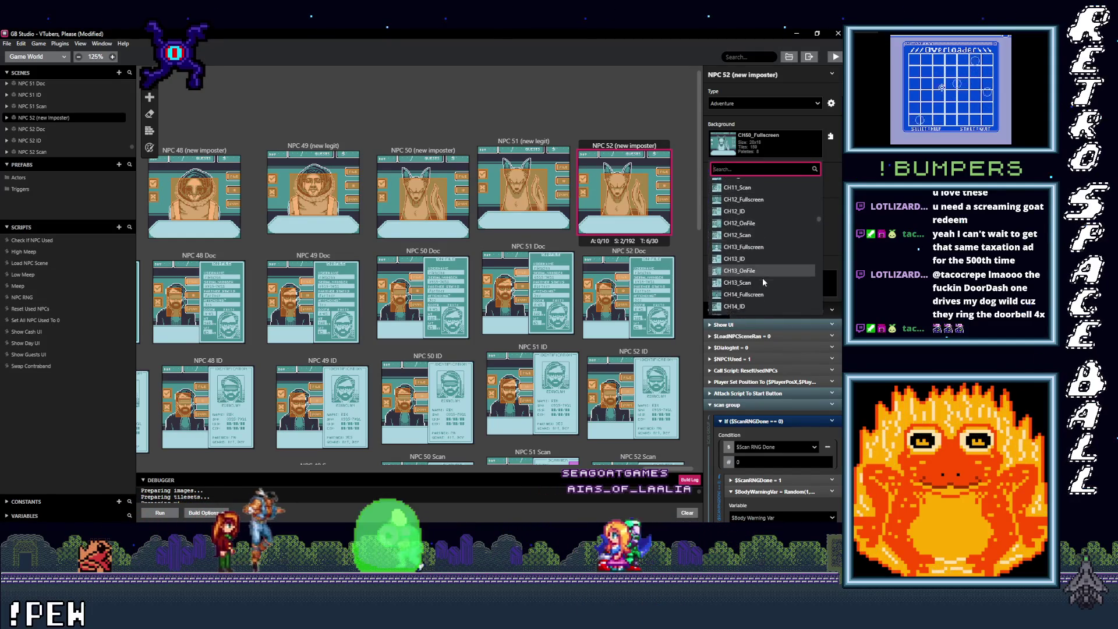
{"action": "scroll", "coordinate": [763, 281], "scroll_direction": "down", "scroll_amount": 4}
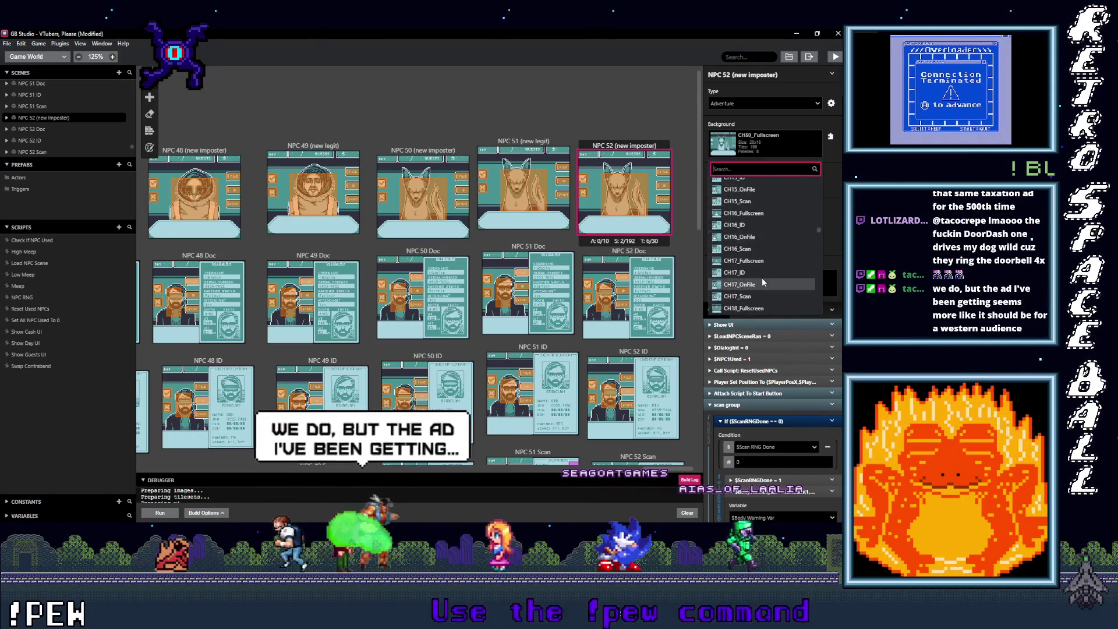
{"action": "scroll", "coordinate": [762, 280], "scroll_direction": "down", "scroll_amount": 2}
{"action": "scroll", "coordinate": [763, 281], "scroll_direction": "down", "scroll_amount": 2}
{"action": "scroll", "coordinate": [762, 277], "scroll_direction": "down", "scroll_amount": 10}
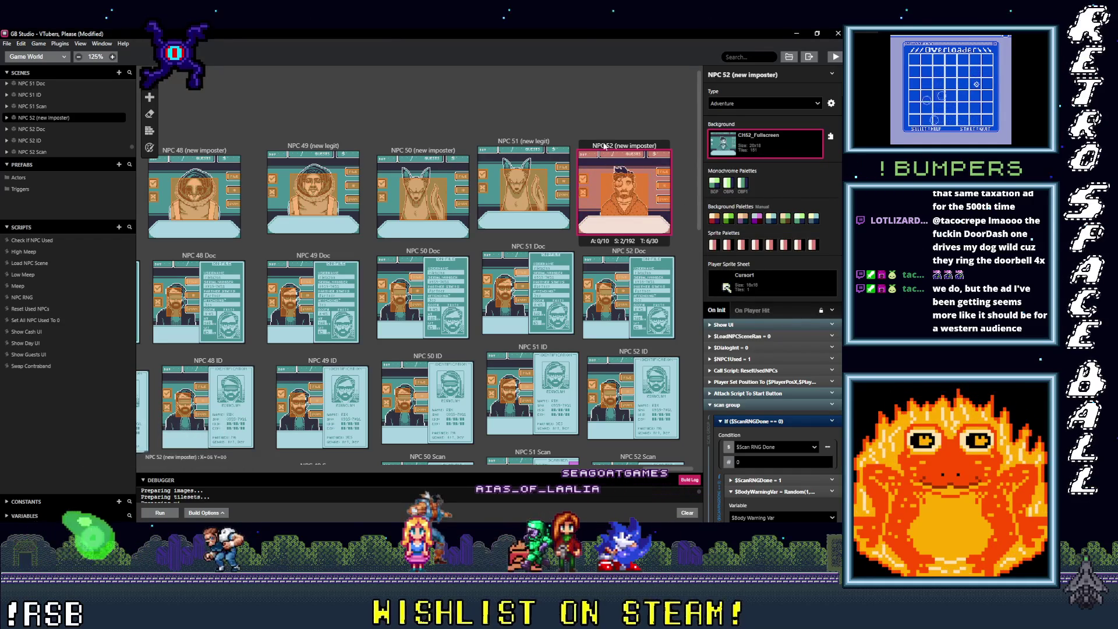
{"action": "left_click", "coordinate": [149, 148]}
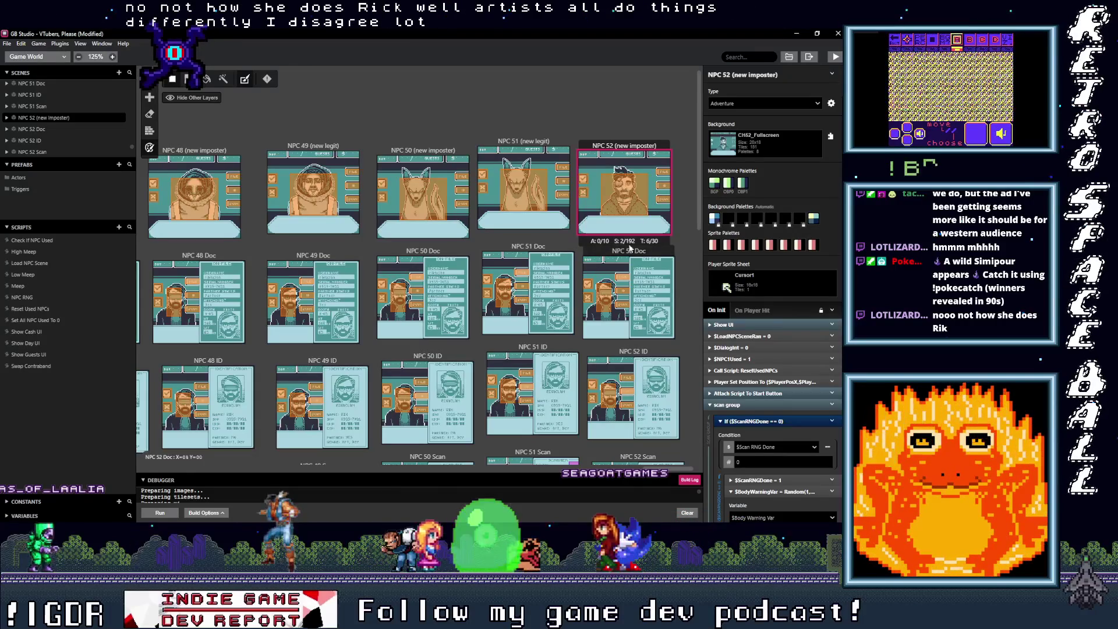
Select the NPC 51 (new legit) portrait scene for copying.
{"action": "left_click", "coordinate": [533, 143]}
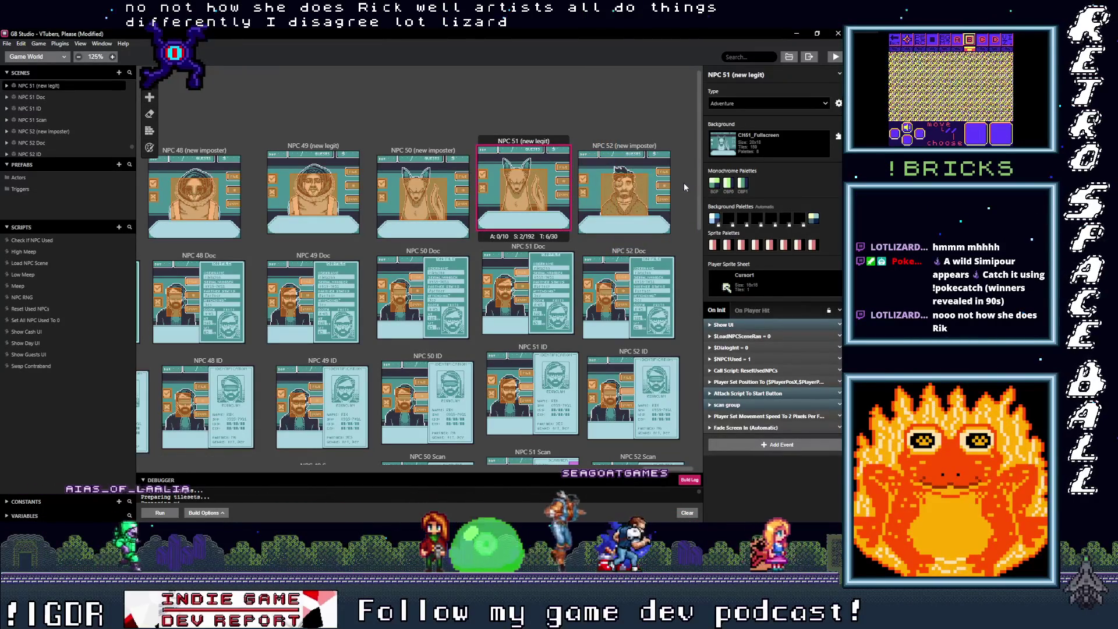
Paste copies of NPC 51 (new legit) and NPC 51 Doc, placing the Doc copy beneath.
{"action": "key", "text": "ctrl+v"}
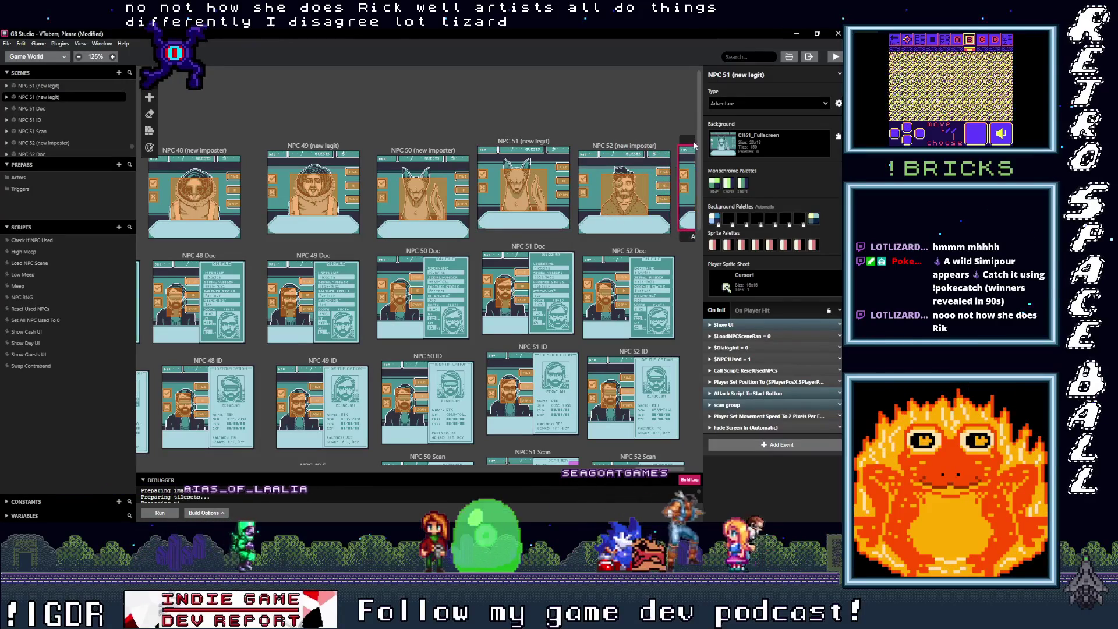
{"action": "scroll", "coordinate": [704, 470], "scroll_direction": "right", "scroll_amount": 3}
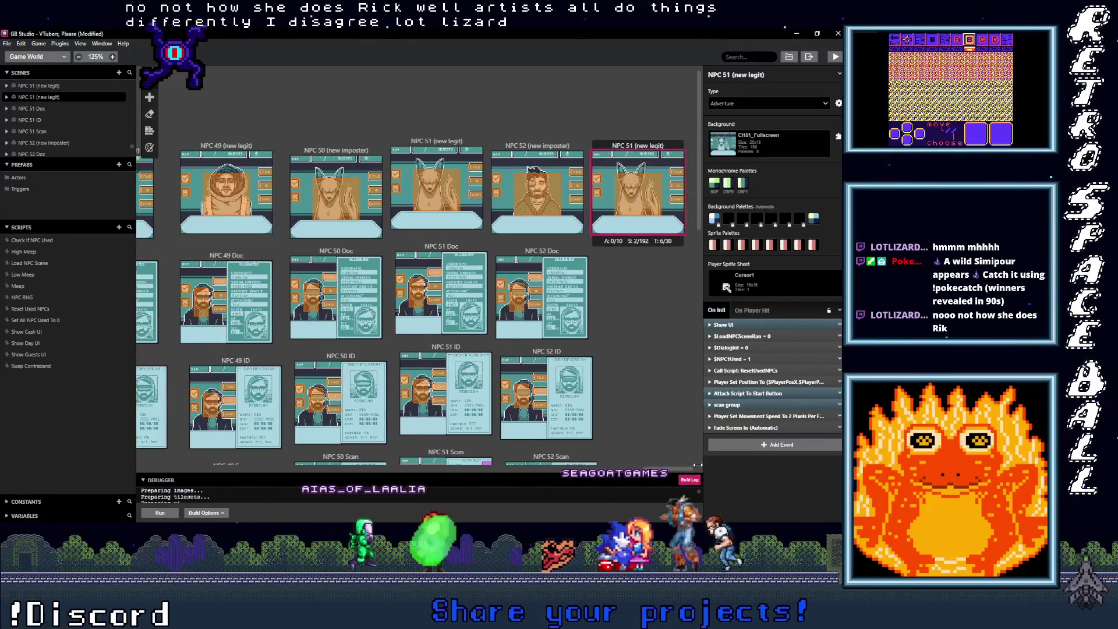
{"action": "left_click", "coordinate": [447, 250]}
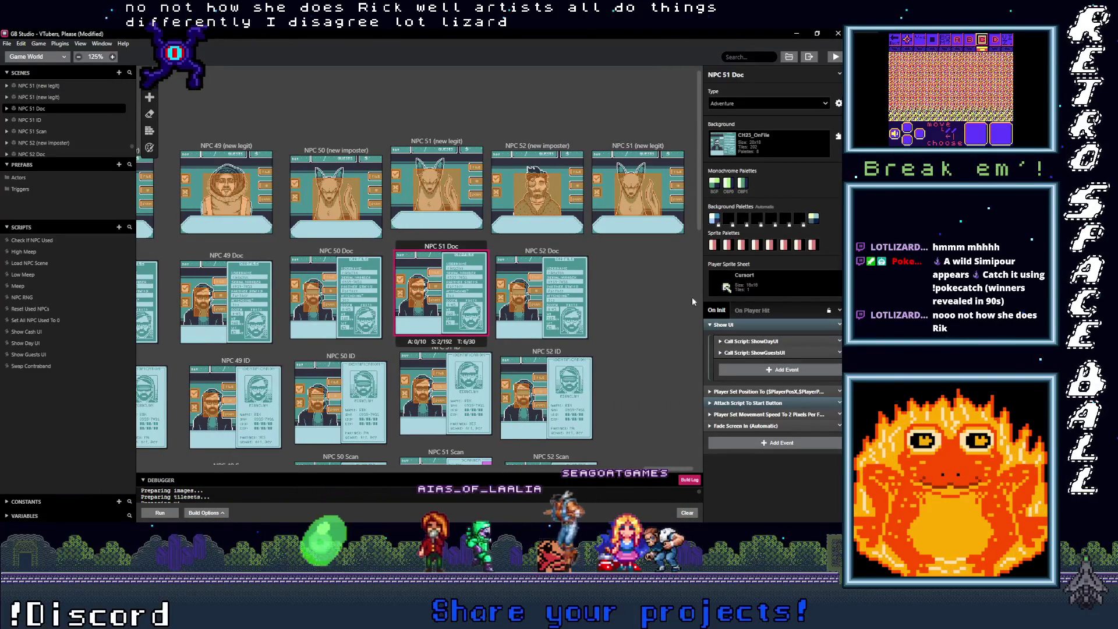
{"action": "key", "text": "ctrl+v"}
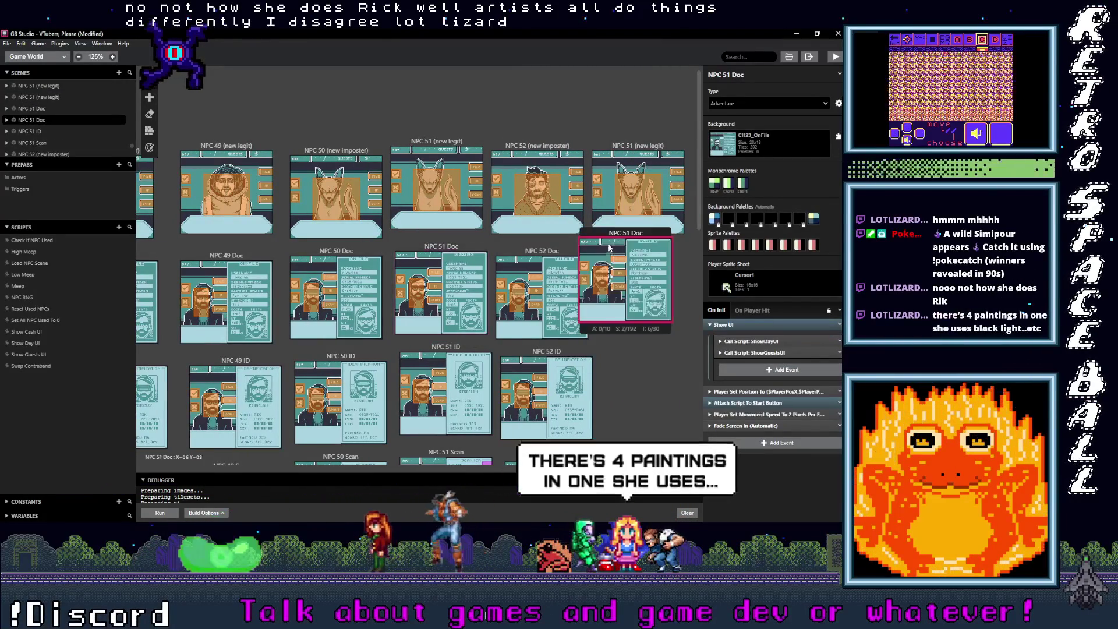
{"action": "left_click_drag", "start_coordinate": [608, 251], "coordinate": [625, 265]}
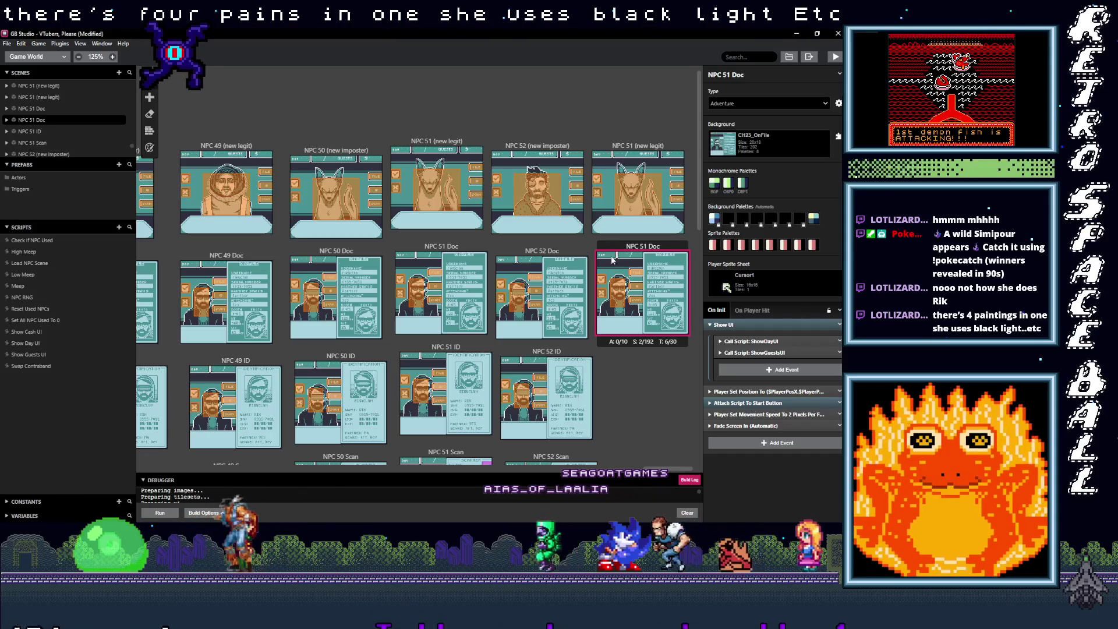
{"action": "scroll", "coordinate": [623, 340], "scroll_direction": "down", "scroll_amount": 2}
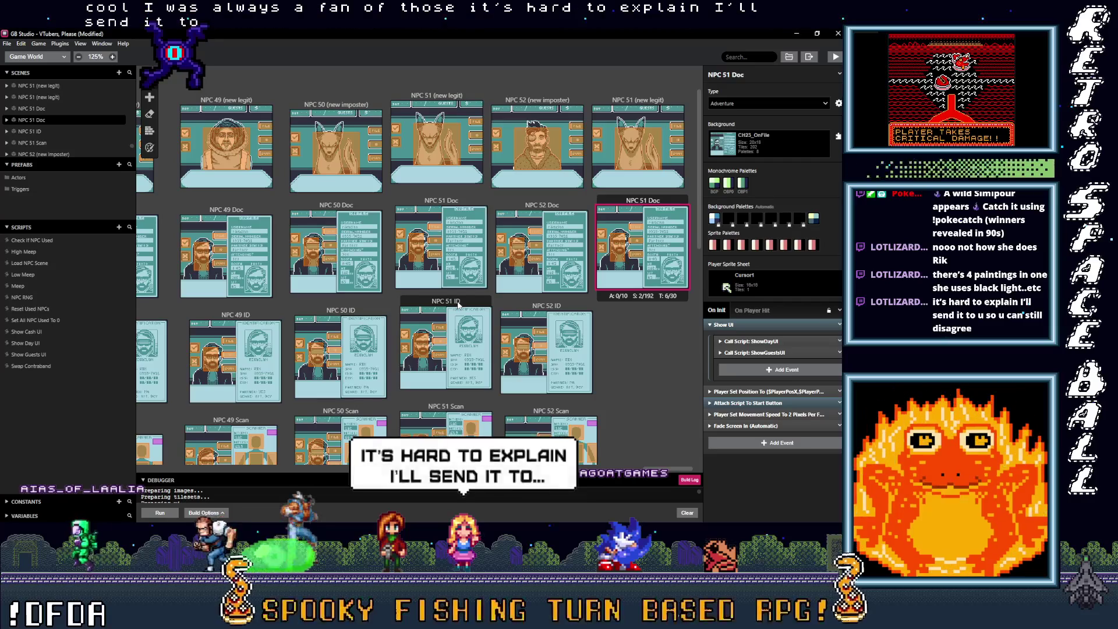
Paste a copy of NPC 51 ID and drag it beside NPC 52 ID.
{"action": "left_click", "coordinate": [458, 305]}
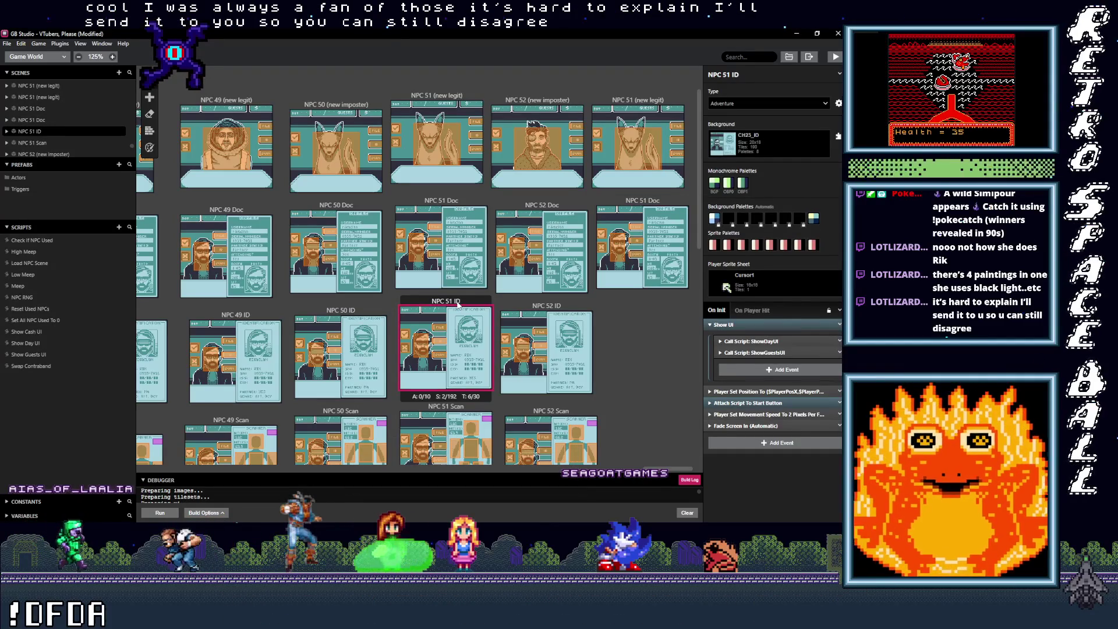
{"action": "key", "text": "ctrl+v"}
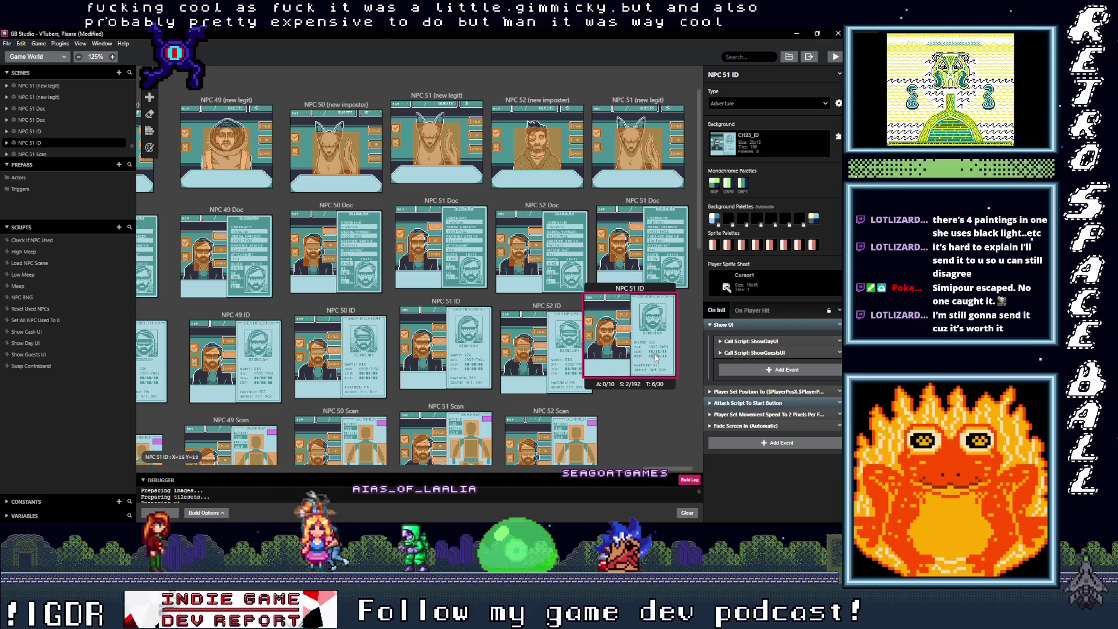
{"action": "left_click_drag", "start_coordinate": [664, 303], "coordinate": [659, 307]}
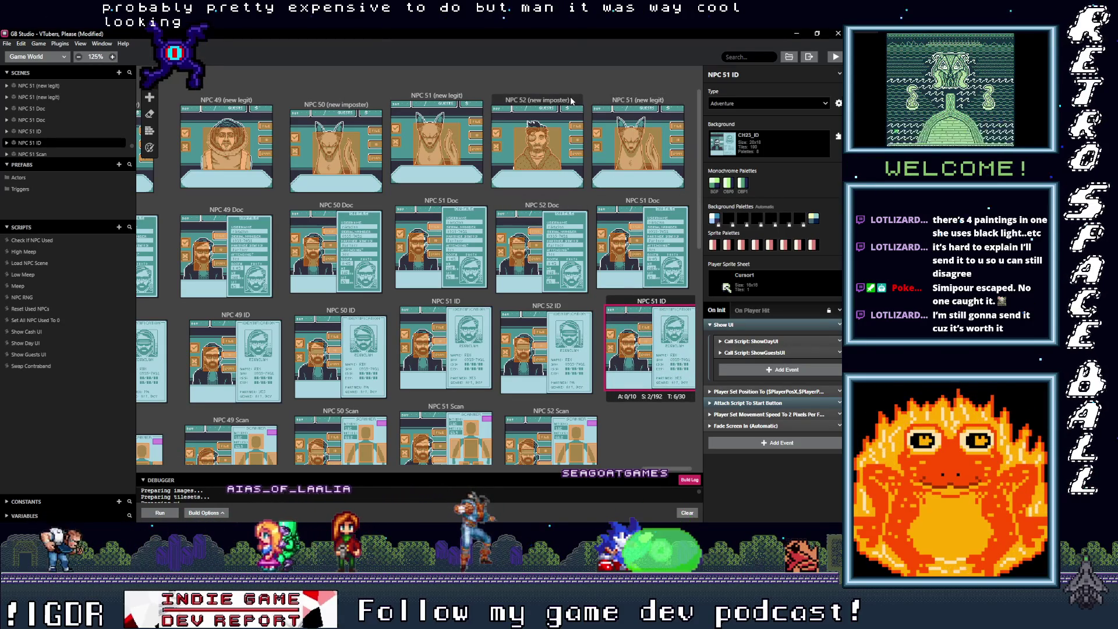
Rename the copies to NPC 53 (new legit), NPC 53 Doc and NPC 53 ID.
{"action": "left_click", "coordinate": [628, 103]}
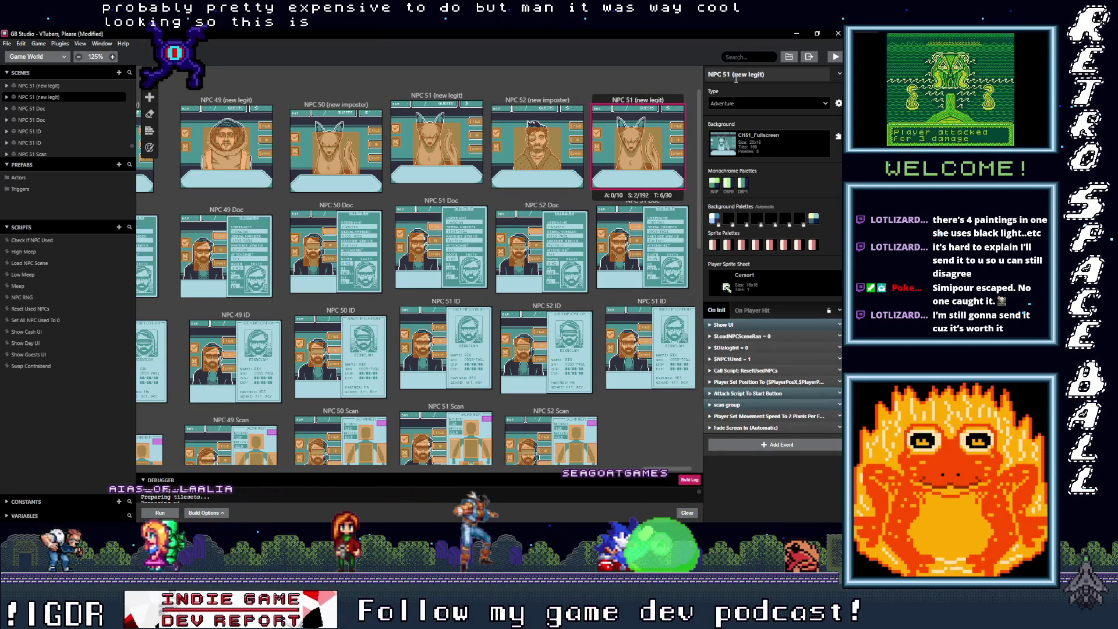
{"action": "key", "text": "BackSpace"}
{"action": "type", "text": "3"}
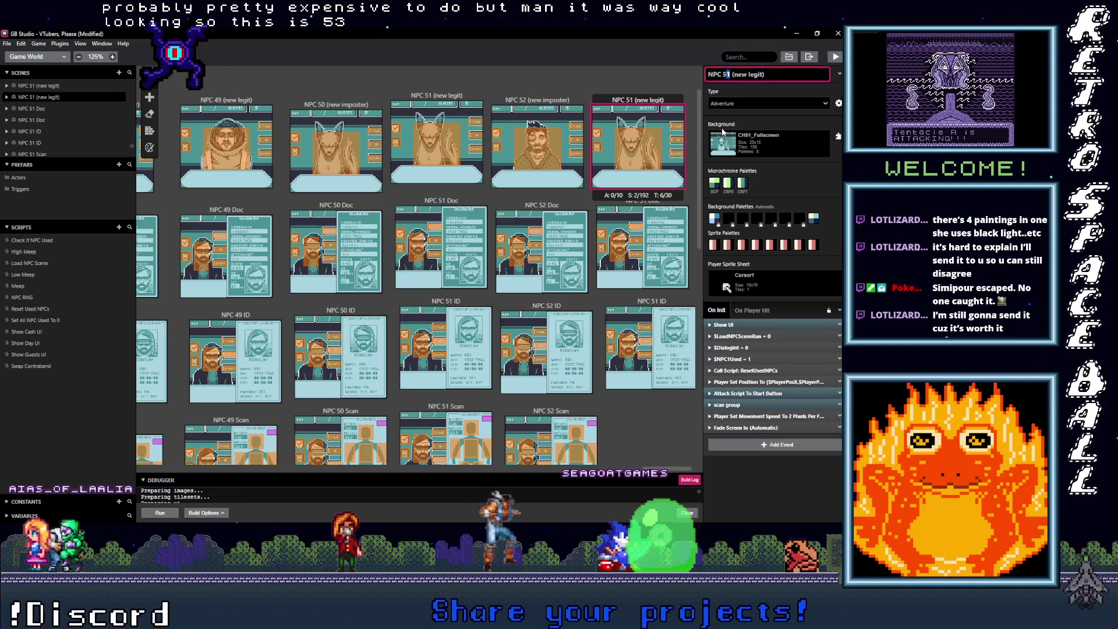
{"action": "left_click", "coordinate": [686, 207]}
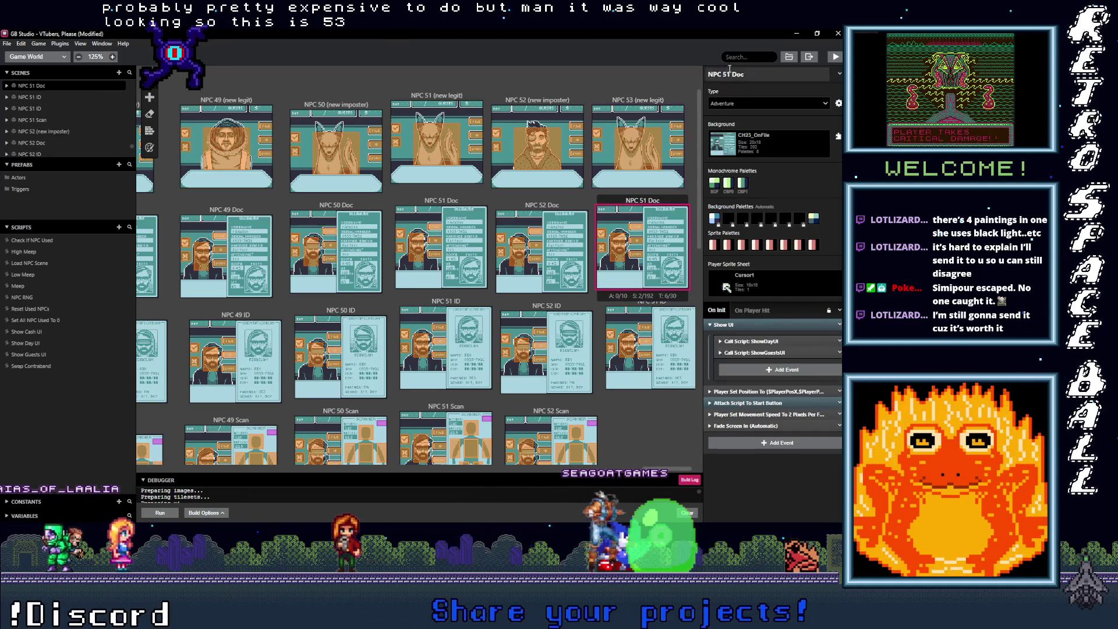
{"action": "left_click", "coordinate": [727, 74]}
{"action": "key", "text": "Delete"}
{"action": "type", "text": "3"}
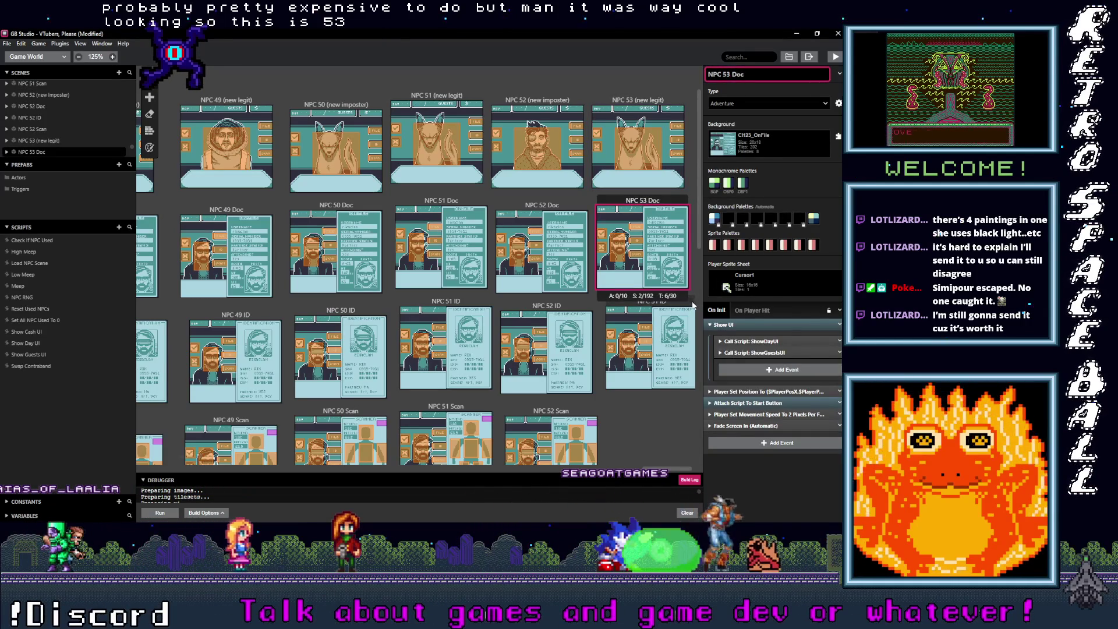
{"action": "left_click", "coordinate": [650, 343]}
{"action": "left_click", "coordinate": [727, 74]}
{"action": "key", "text": "Delete"}
{"action": "type", "text": "3"}
Place a copy of NPC 51 Scan beside NPC 52 Scan and name it NPC 53 Scan.
{"action": "scroll", "coordinate": [592, 328], "scroll_direction": "down", "scroll_amount": 3}
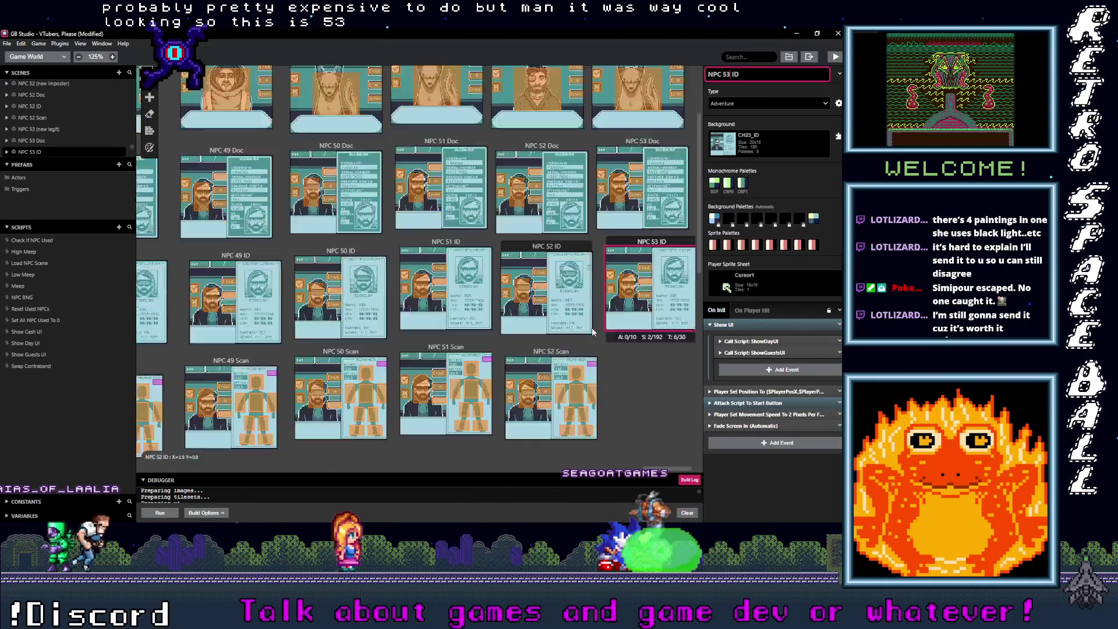
{"action": "left_click", "coordinate": [462, 225]}
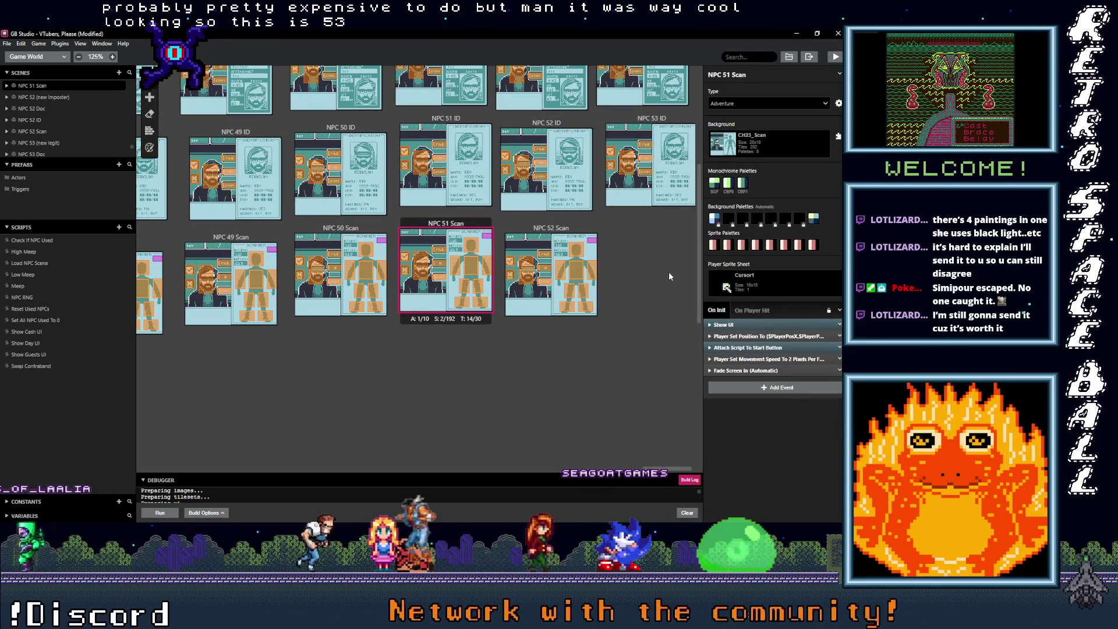
{"action": "left_click", "coordinate": [651, 305]}
{"action": "scroll", "coordinate": [650, 307], "scroll_direction": "up", "scroll_amount": 1}
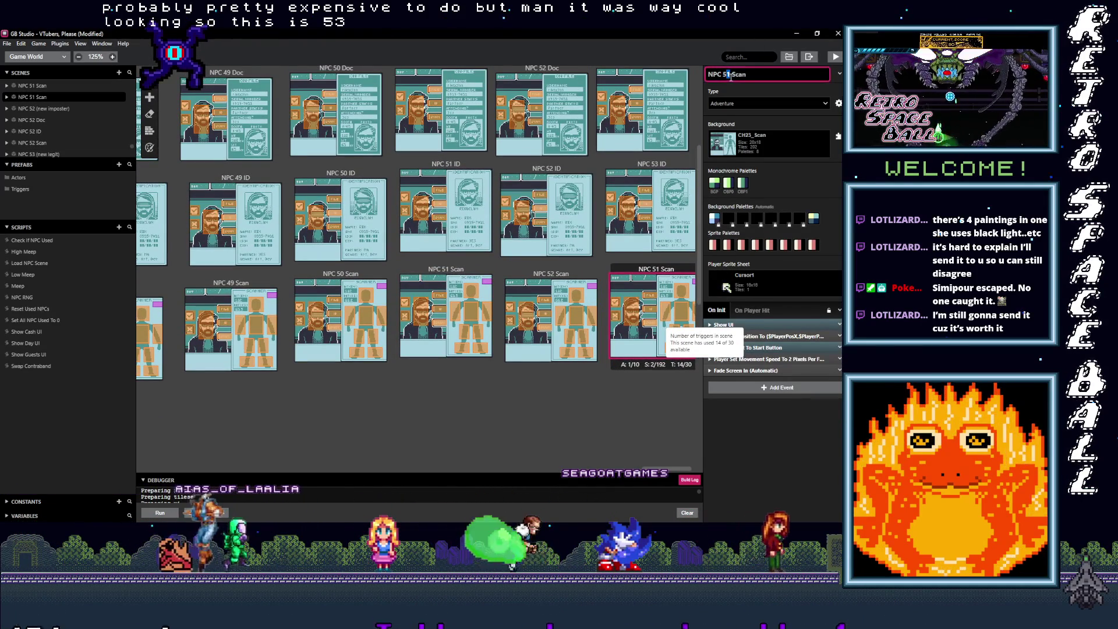
{"action": "key", "text": "BackSpace"}
{"action": "type", "text": "3"}
{"action": "left_click", "coordinate": [624, 421]}
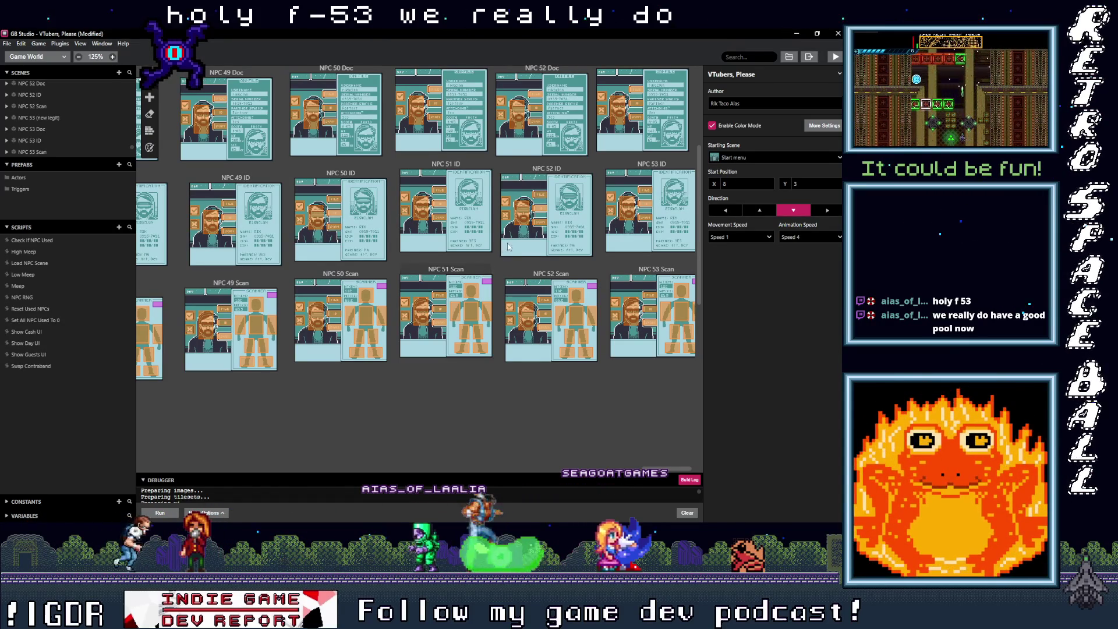
Set the NPC 53 (new legit) background to CH53_Fullscreen.
{"action": "scroll", "coordinate": [589, 149], "scroll_direction": "up", "scroll_amount": 5}
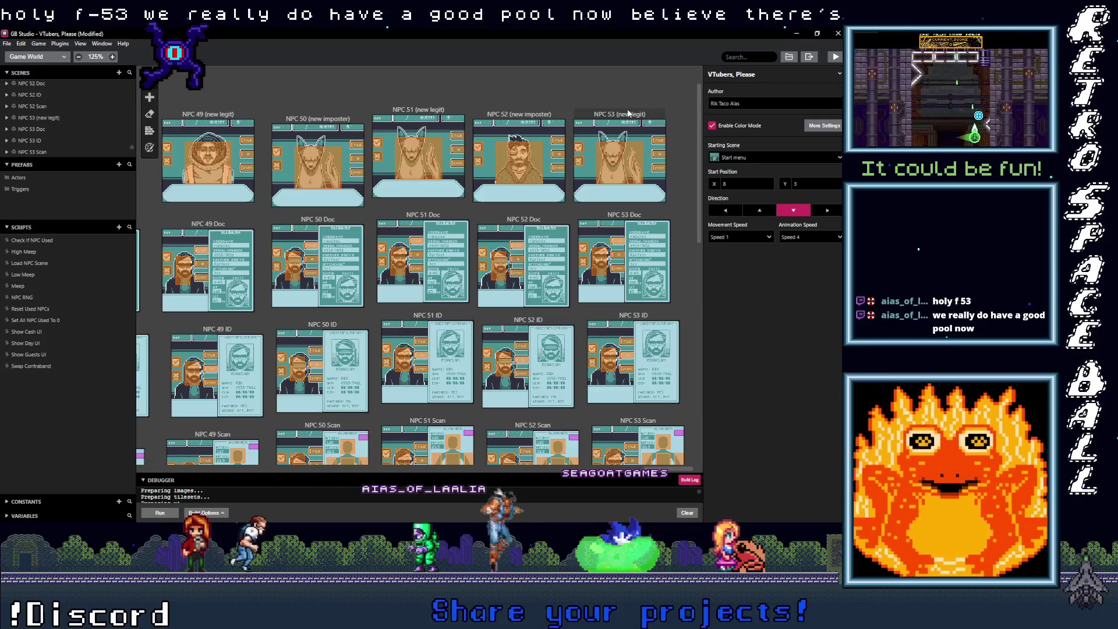
{"action": "left_click", "coordinate": [620, 117]}
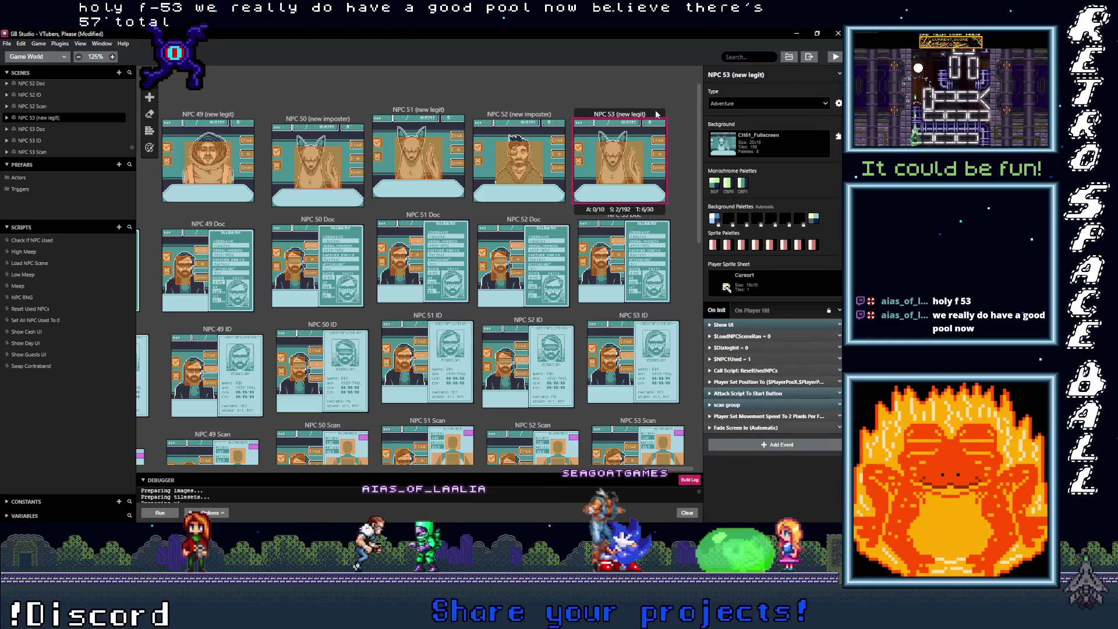
{"action": "left_click", "coordinate": [748, 135]}
{"action": "scroll", "coordinate": [773, 246], "scroll_direction": "down", "scroll_amount": 5}
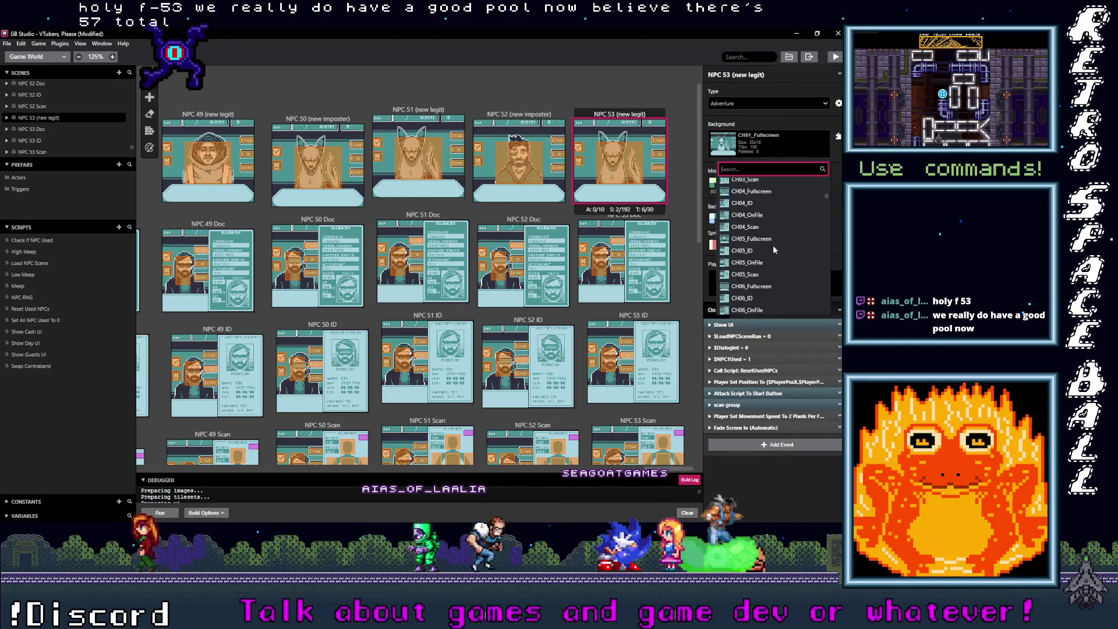
{"action": "scroll", "coordinate": [773, 246], "scroll_direction": "down", "scroll_amount": 15}
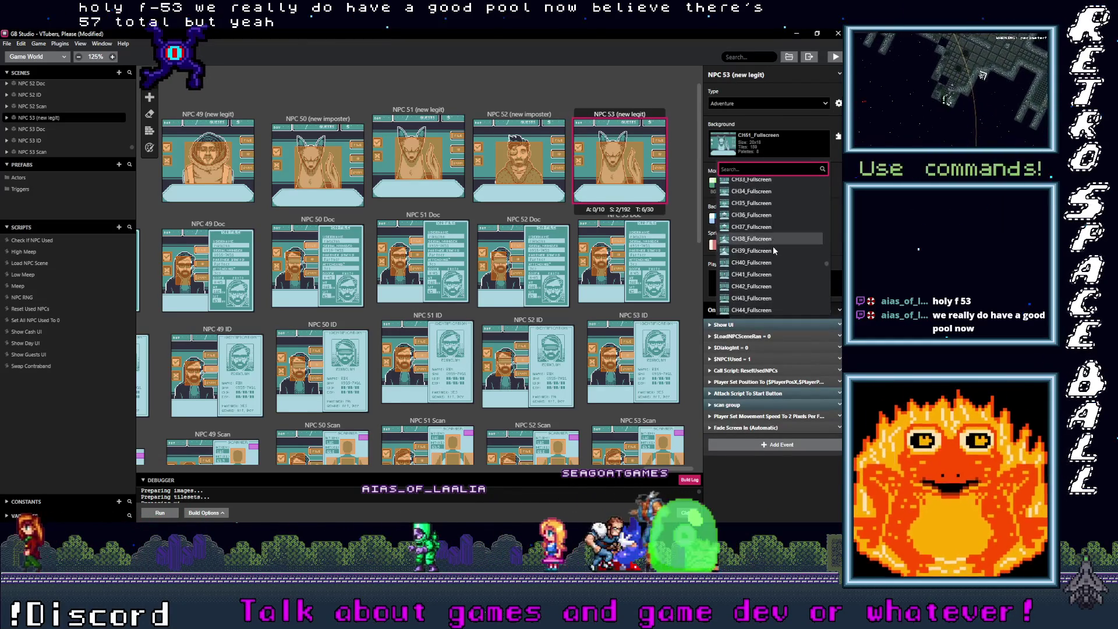
{"action": "scroll", "coordinate": [773, 247], "scroll_direction": "up", "scroll_amount": 2}
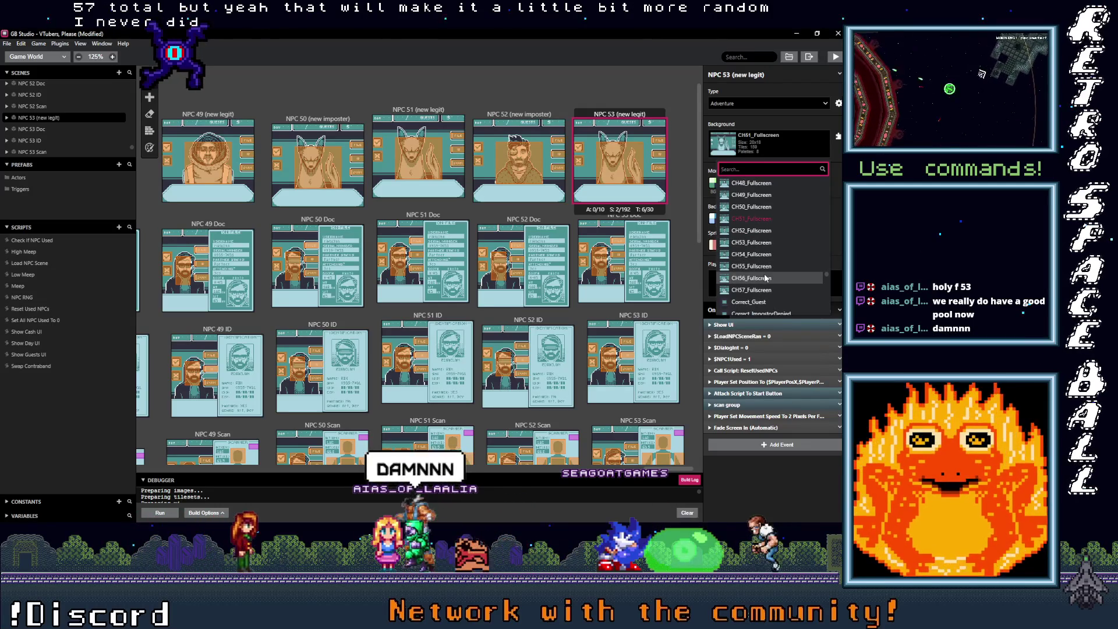
{"action": "left_click", "coordinate": [760, 243]}
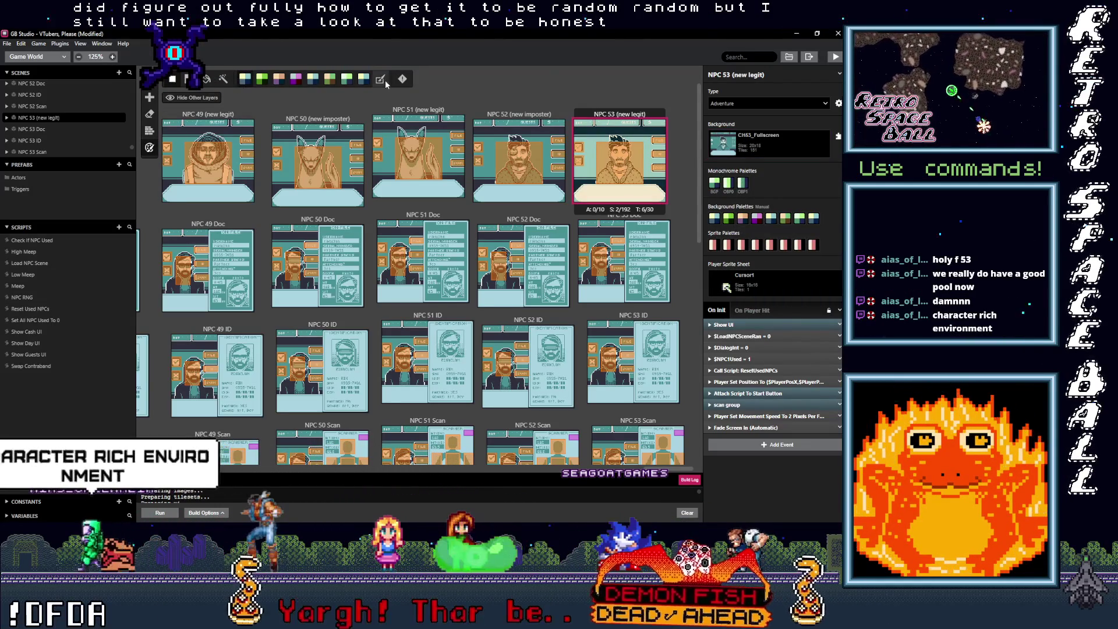
Paste a duplicate of NPC 52 (new imposter) and move it off NPC 53 (new legit).
{"action": "left_click", "coordinate": [621, 115]}
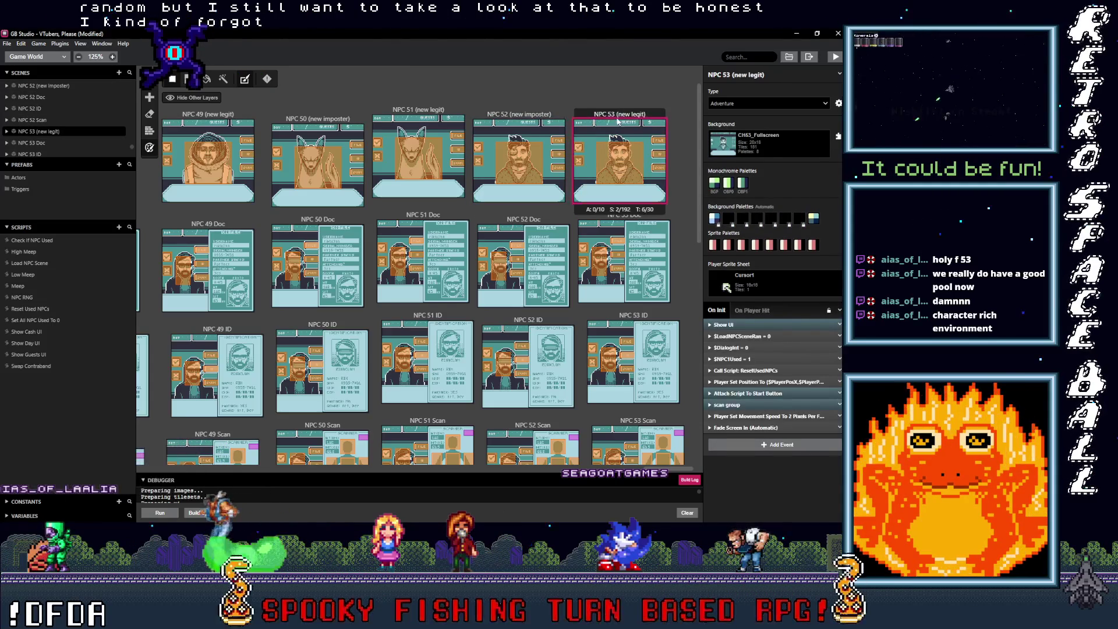
{"action": "left_click", "coordinate": [511, 117]}
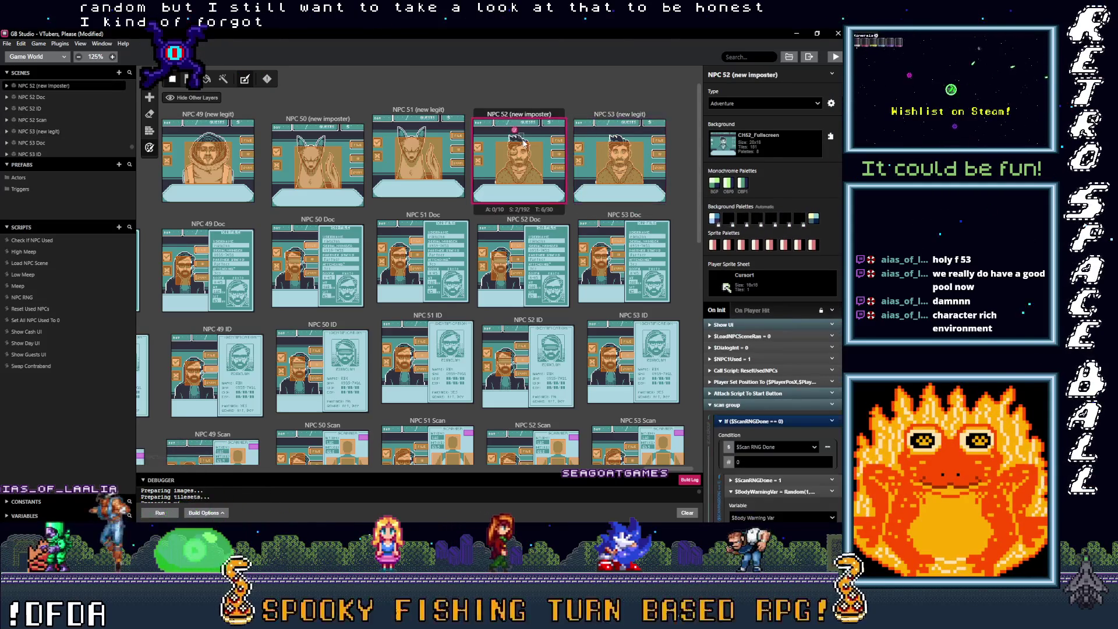
{"action": "scroll", "coordinate": [524, 156], "scroll_direction": "down", "scroll_amount": 1}
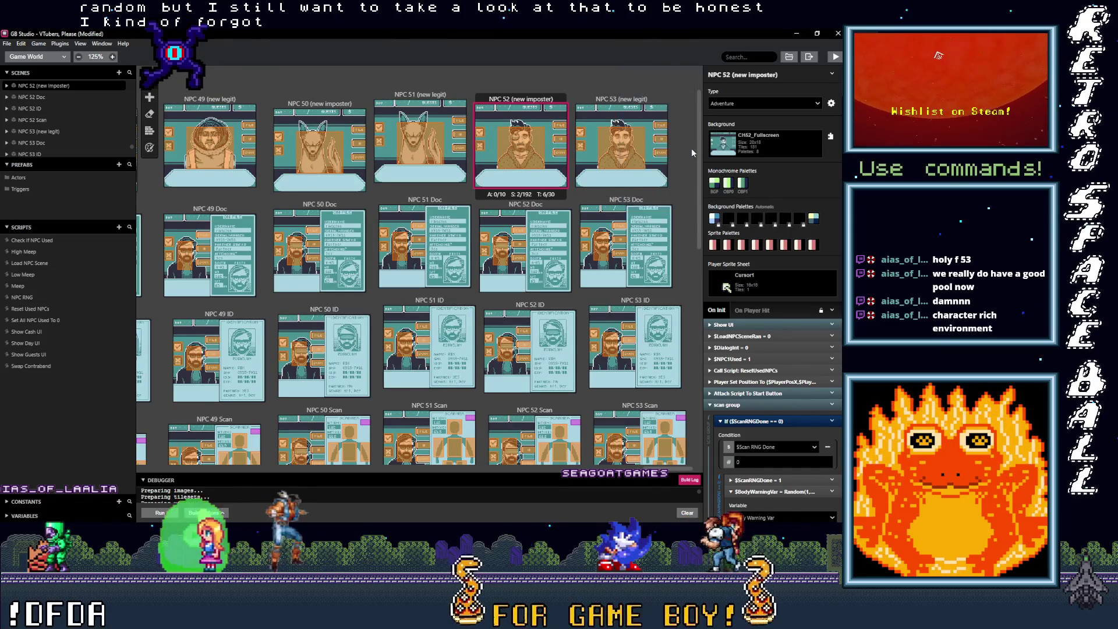
{"action": "key", "text": "ctrl+v"}
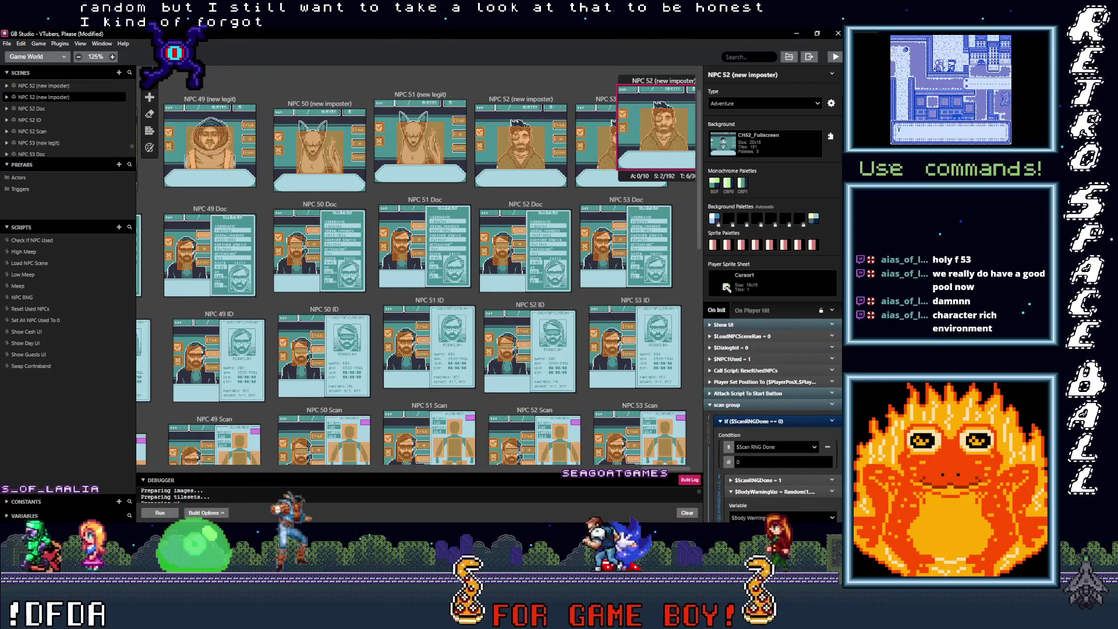
{"action": "left_click_drag", "start_coordinate": [642, 81], "coordinate": [700, 99]}
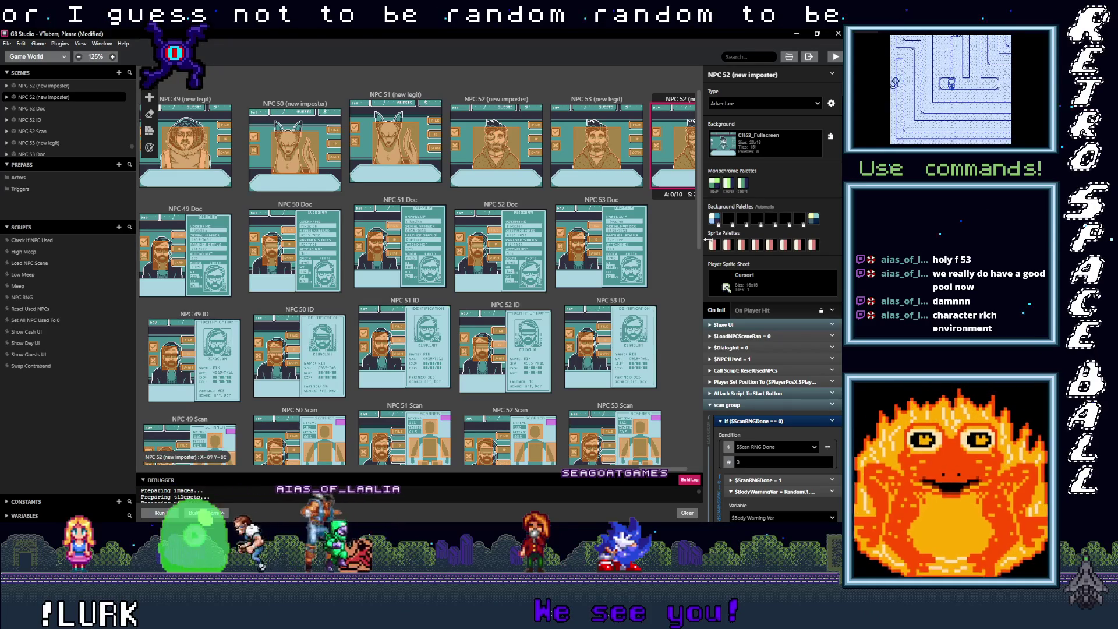
Place a copy of NPC 52 Doc beneath the new portrait copy.
{"action": "scroll", "coordinate": [655, 311], "scroll_direction": "right", "scroll_amount": 2}
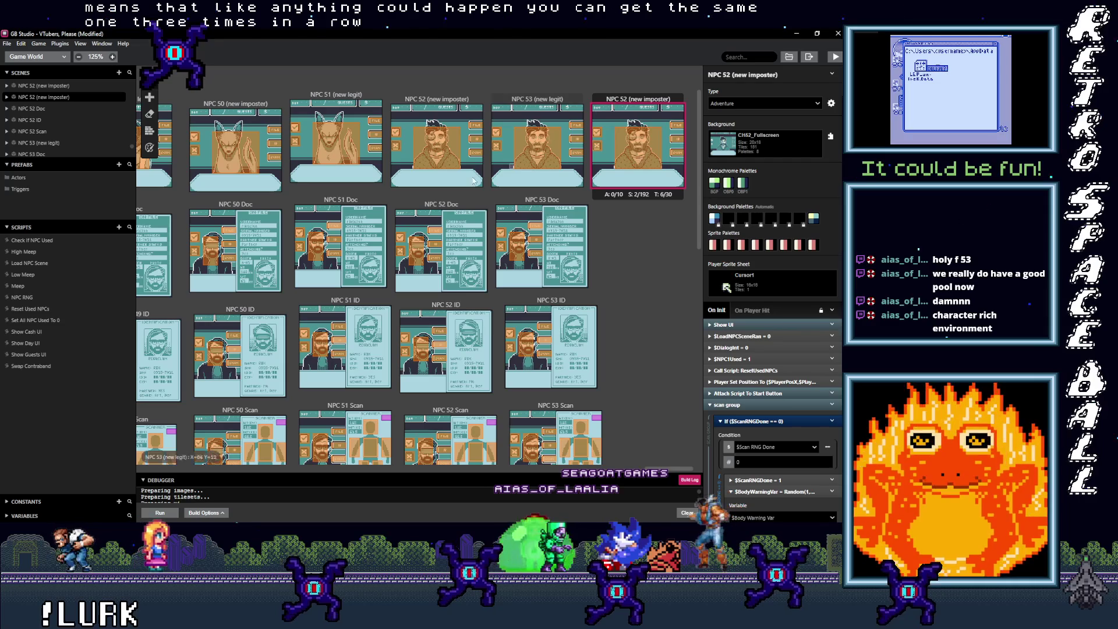
{"action": "left_click", "coordinate": [450, 207]}
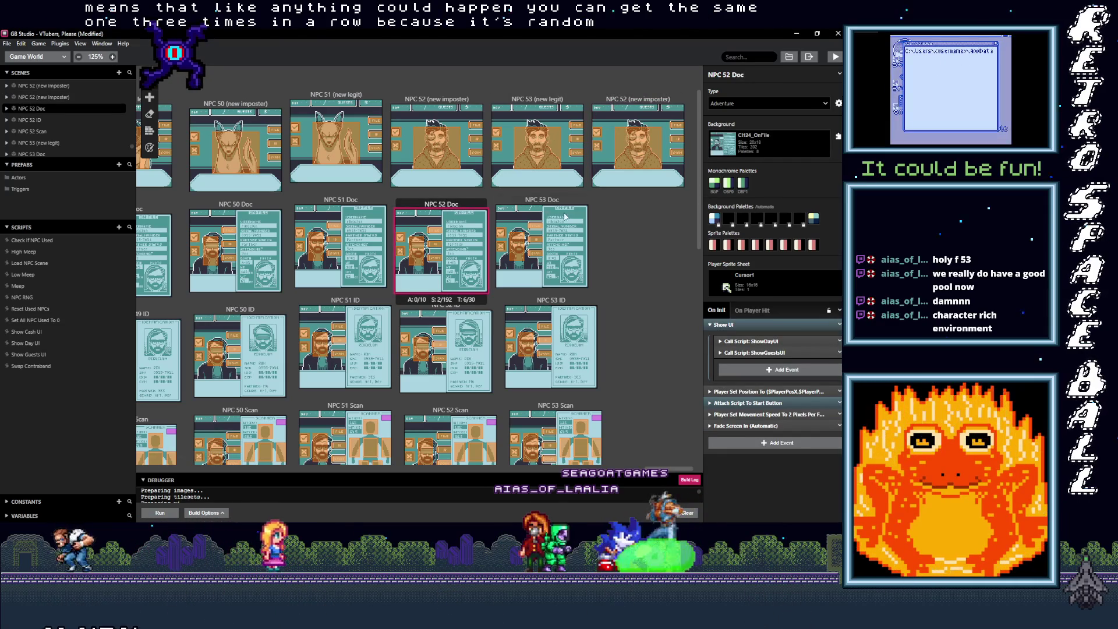
{"action": "left_click", "coordinate": [667, 243]}
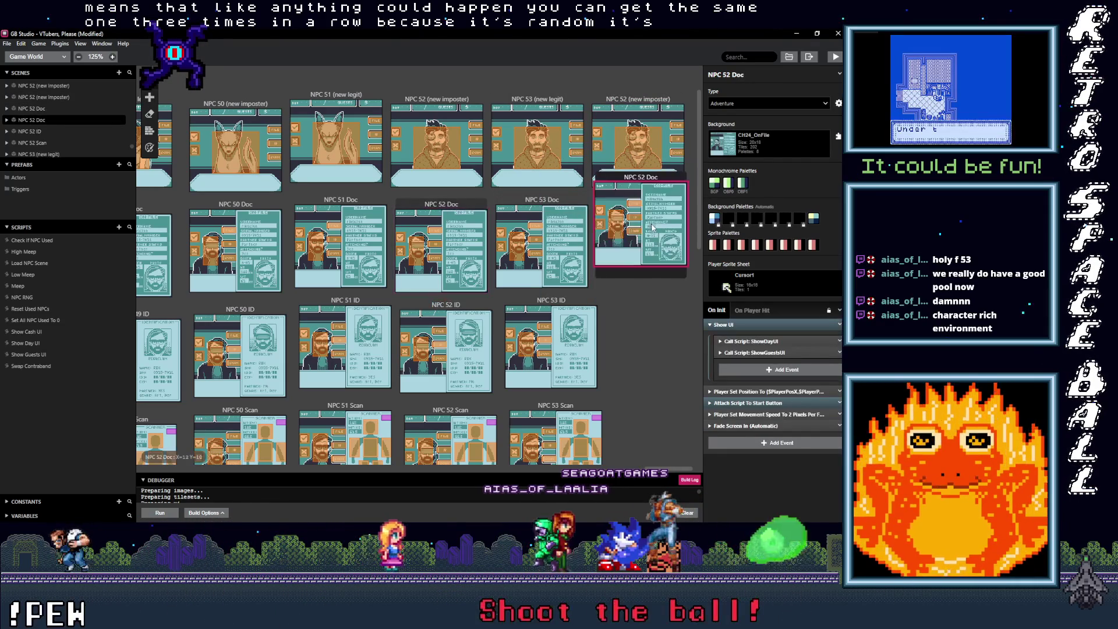
{"action": "left_click_drag", "start_coordinate": [645, 182], "coordinate": [659, 200]}
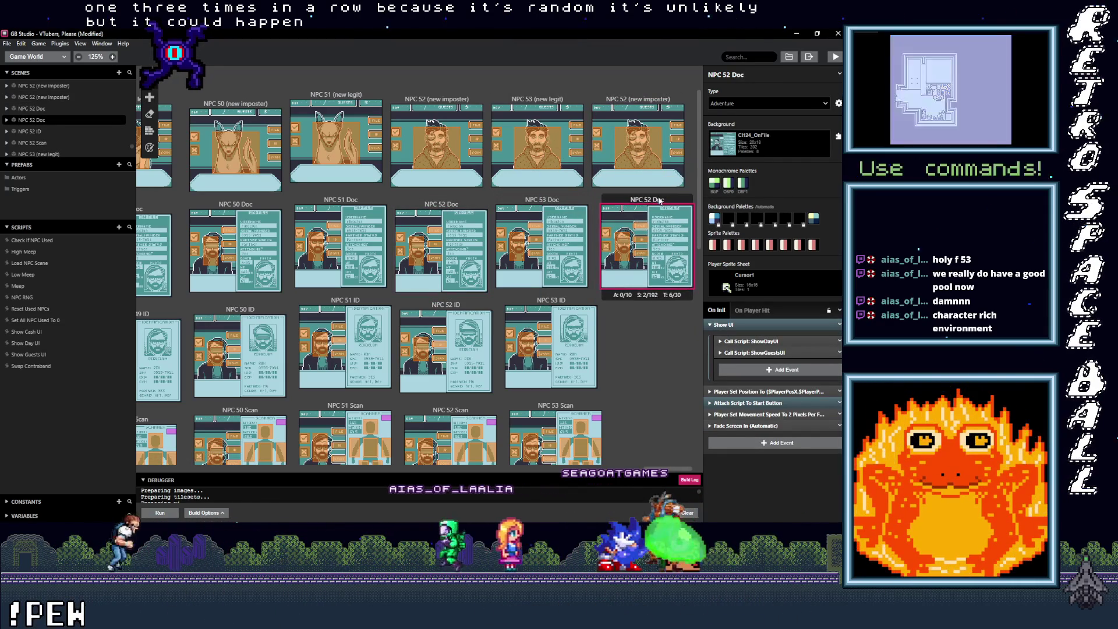
Duplicate NPC 52 ID and NPC 52 Scan beside the NPC 53 ID and Scan scenes.
{"action": "left_click", "coordinate": [468, 310]}
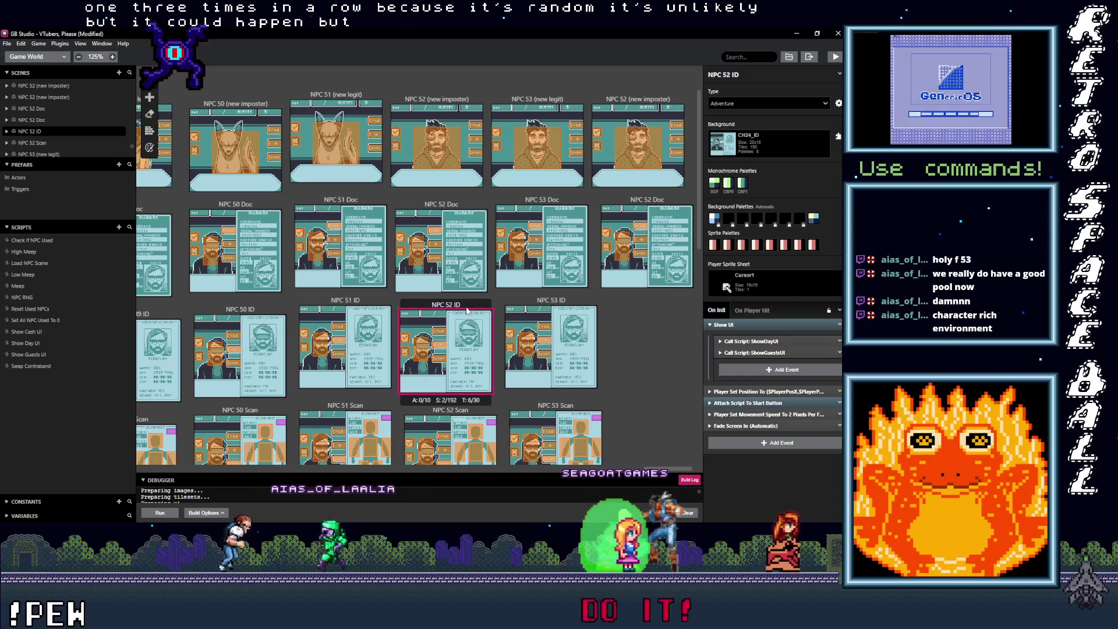
{"action": "key", "text": "ctrl+c"}
{"action": "key", "text": "ctrl+v"}
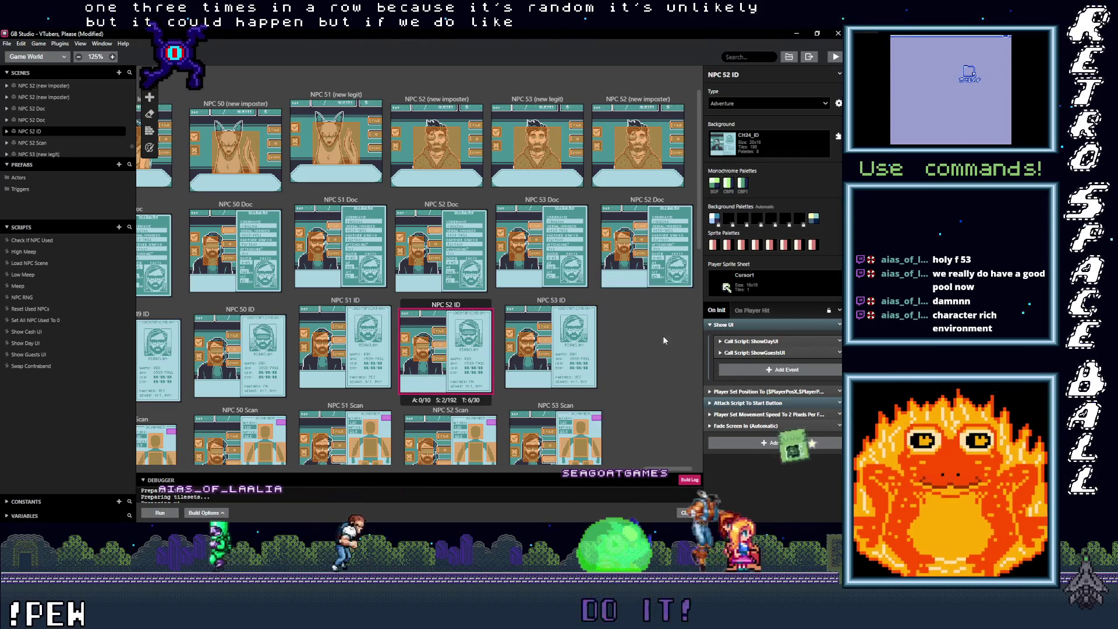
{"action": "left_click", "coordinate": [646, 304]}
{"action": "left_click_drag", "start_coordinate": [646, 304], "coordinate": [654, 316]}
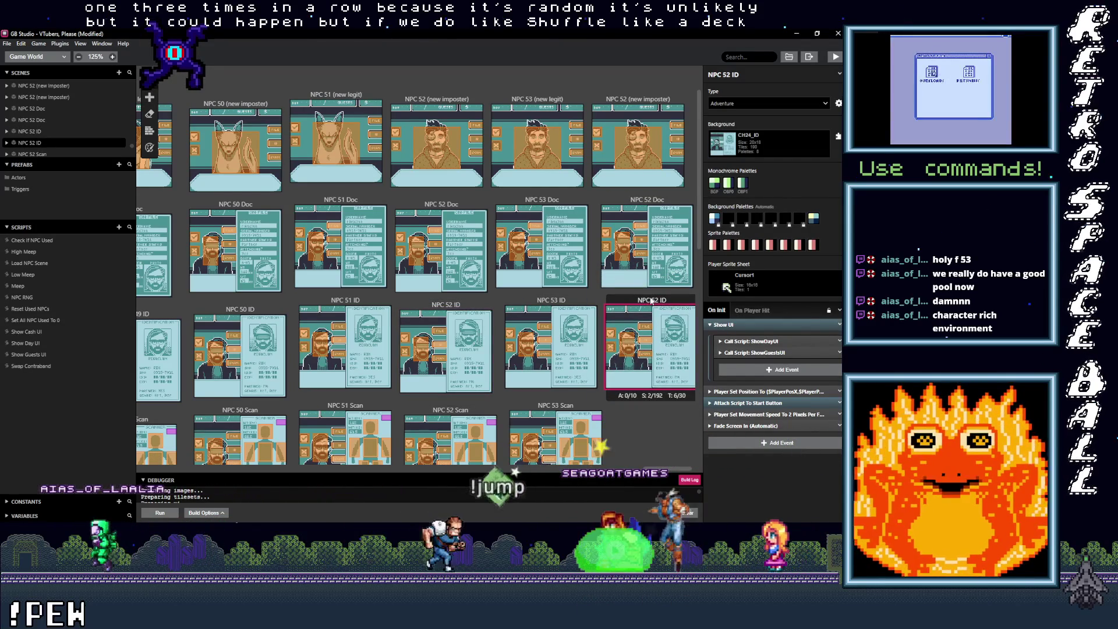
{"action": "scroll", "coordinate": [597, 348], "scroll_direction": "down", "scroll_amount": 3}
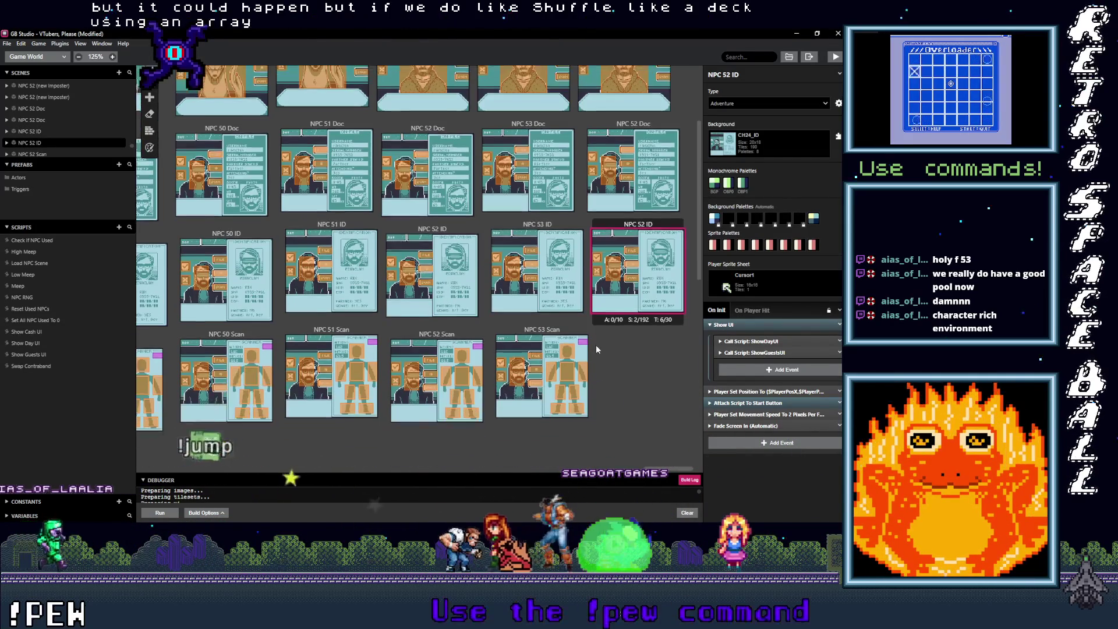
{"action": "left_click", "coordinate": [447, 330]}
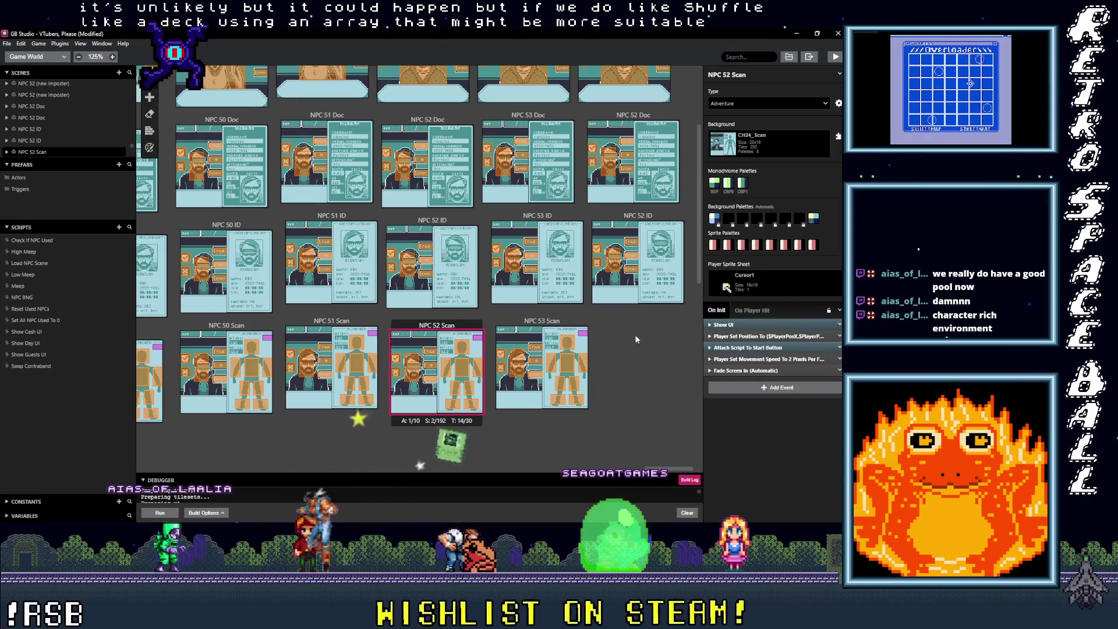
{"action": "key", "text": "ctrl+v"}
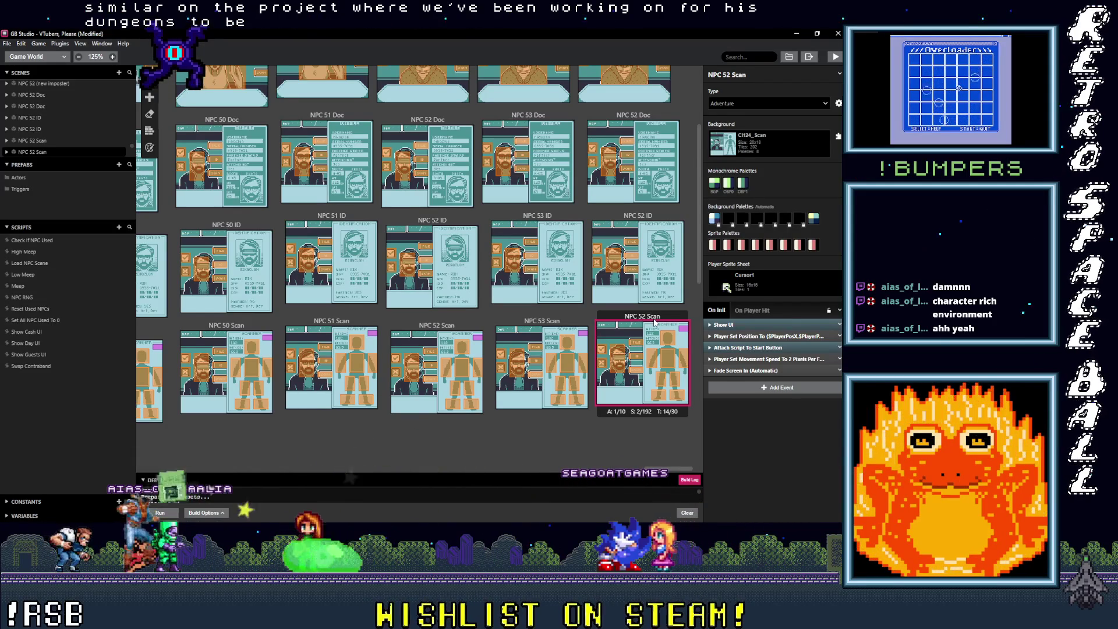
{"action": "scroll", "coordinate": [654, 322], "scroll_direction": "up", "scroll_amount": 3}
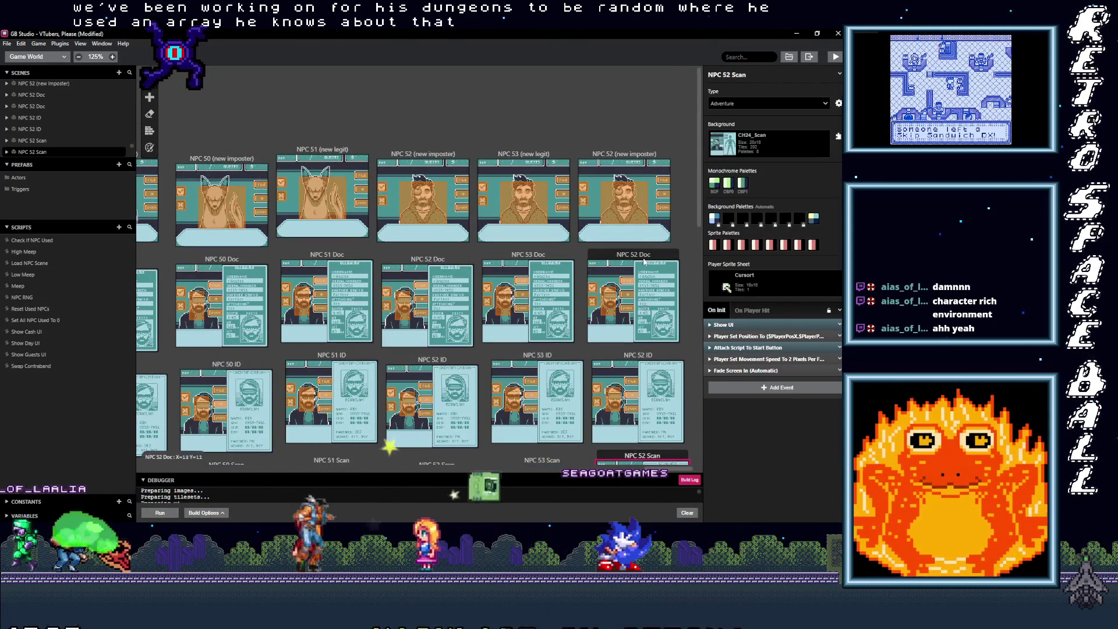
{"action": "left_click", "coordinate": [646, 227]}
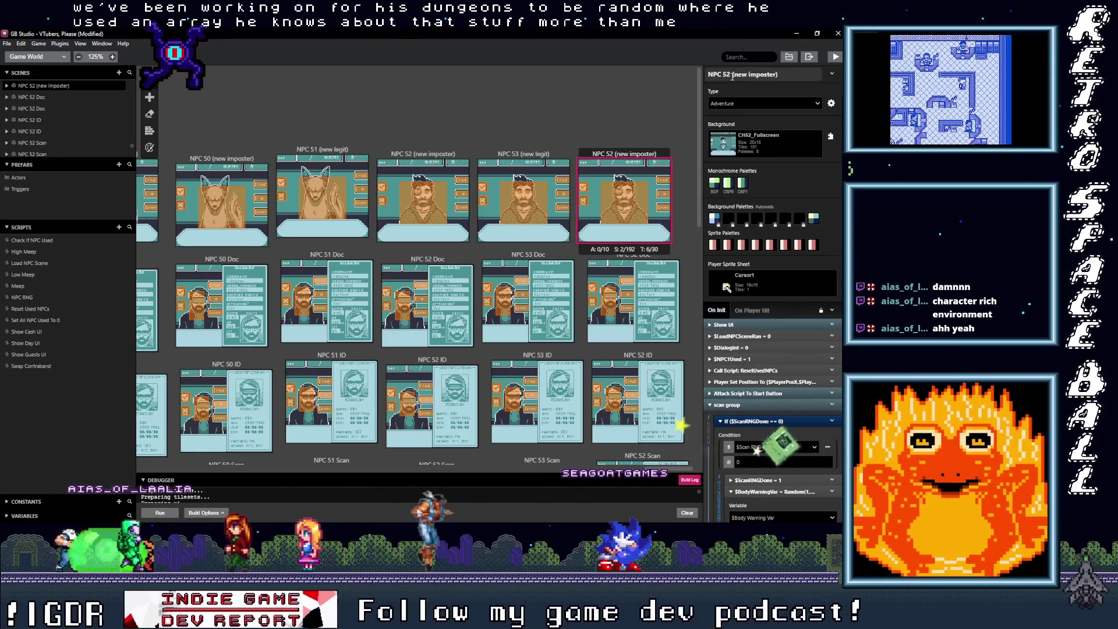
Rename the copied portrait and Doc scenes to NPC 54 (new imposter) and NPC 54 Doc.
{"action": "left_click", "coordinate": [728, 74]}
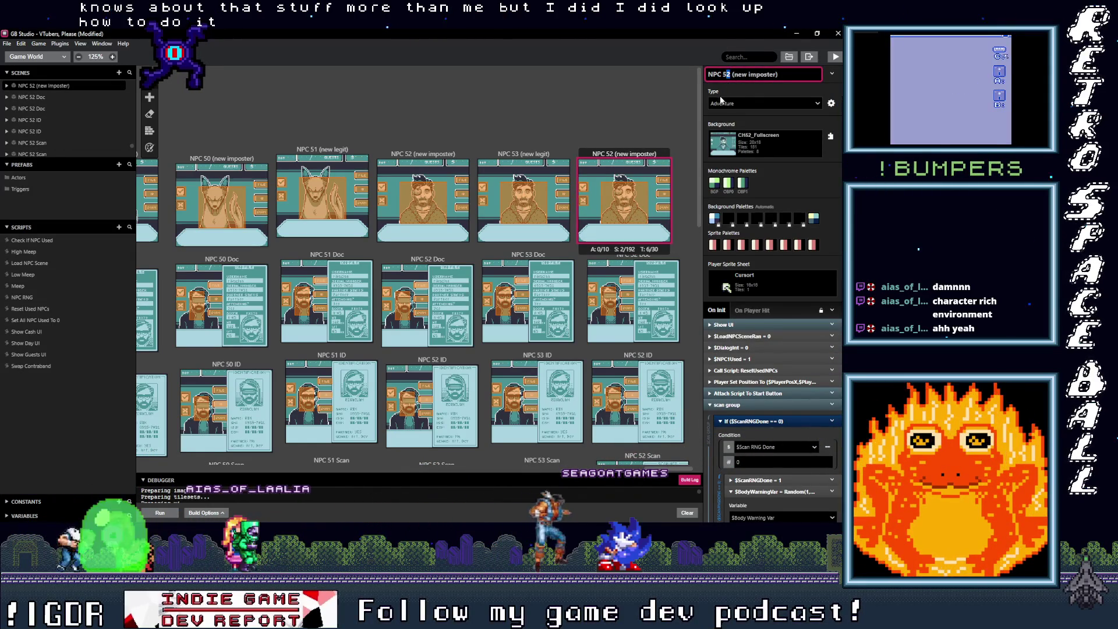
{"action": "type", "text": "4"}
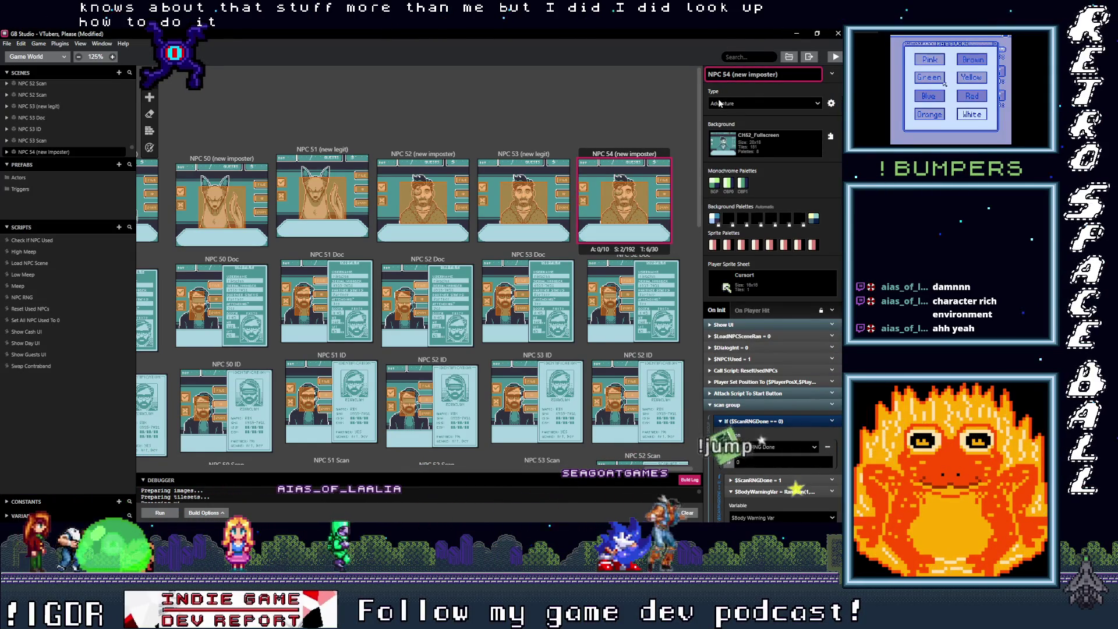
{"action": "left_click", "coordinate": [675, 262]}
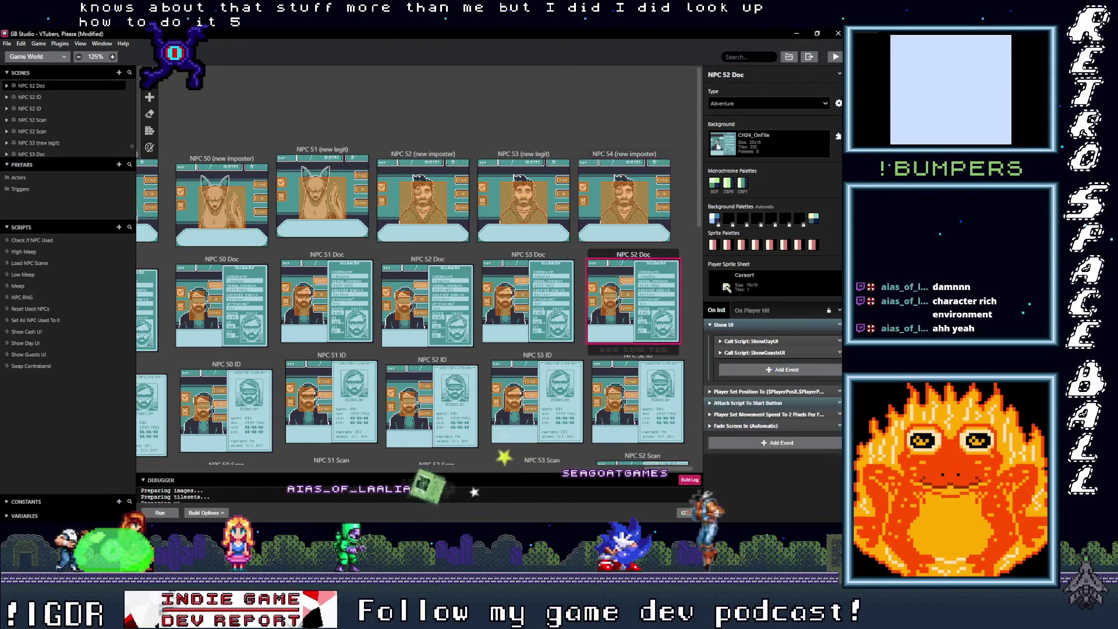
{"action": "type", "text": "4"}
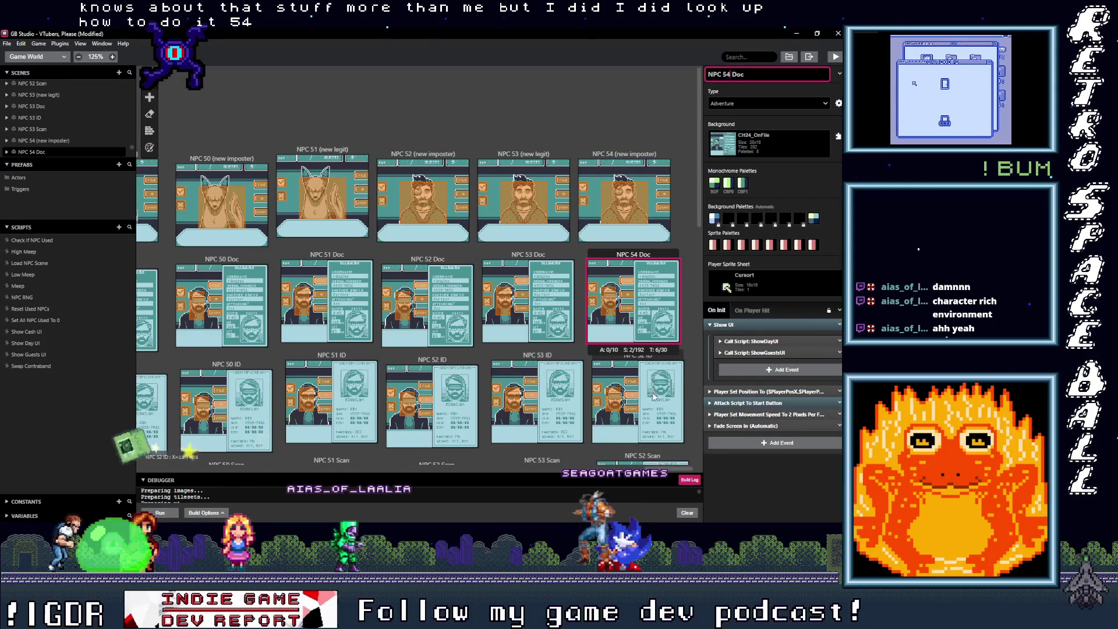
Rename the copied ID and Scan scenes to NPC 54 ID and NPC 54 Scan.
{"action": "left_click", "coordinate": [677, 365]}
{"action": "left_click", "coordinate": [727, 76]}
{"action": "key", "text": "BackSpace"}
{"action": "type", "text": "4"}
{"action": "scroll", "coordinate": [682, 274], "scroll_direction": "down", "scroll_amount": 3}
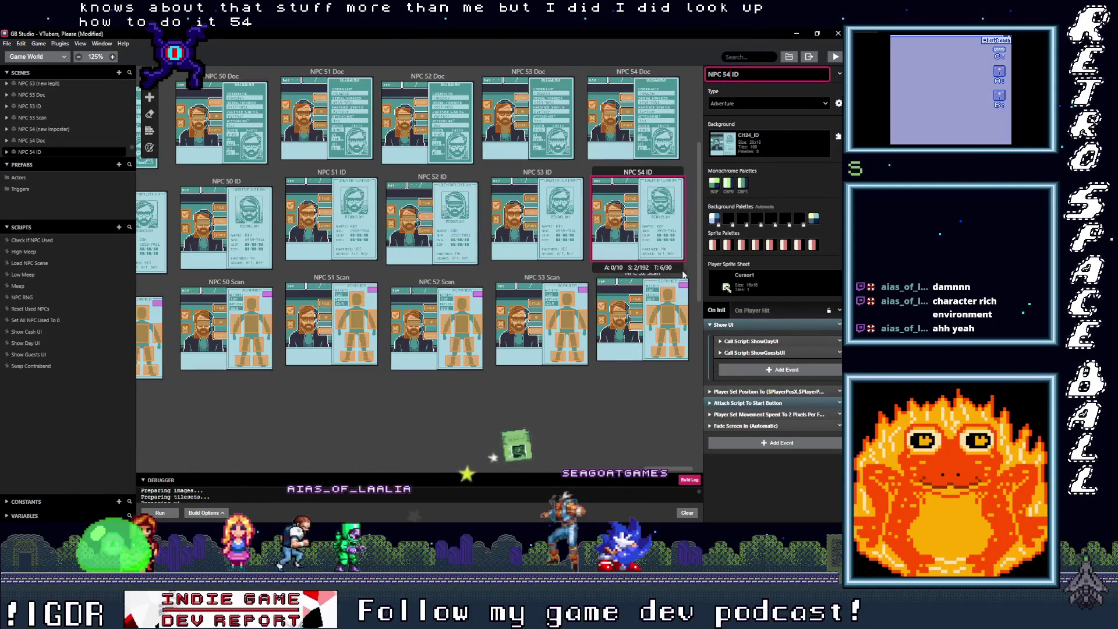
{"action": "left_click", "coordinate": [675, 291]}
{"action": "left_click", "coordinate": [729, 75]}
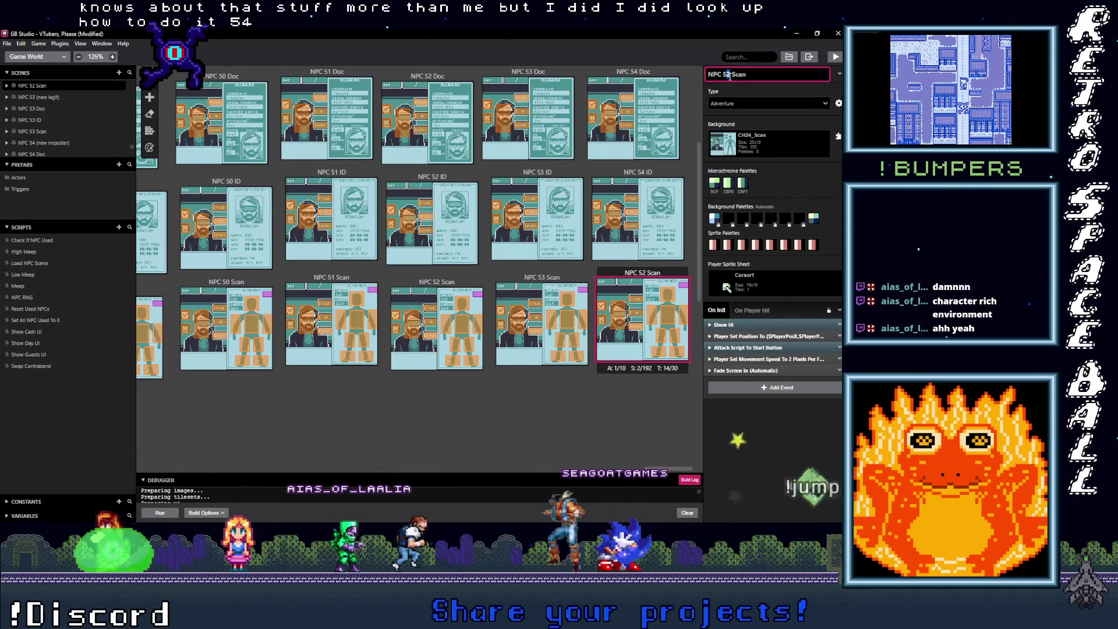
{"action": "key", "text": "BackSpace"}
{"action": "type", "text": "4"}
{"action": "scroll", "coordinate": [634, 153], "scroll_direction": "up", "scroll_amount": 3}
{"action": "left_click", "coordinate": [634, 153]}
{"action": "left_click", "coordinate": [763, 142]}
Set the NPC 54 (new imposter) background to CH54_Fullscreen and review the NPC 54 Doc scene.
{"action": "scroll", "coordinate": [780, 274], "scroll_direction": "down", "scroll_amount": 15}
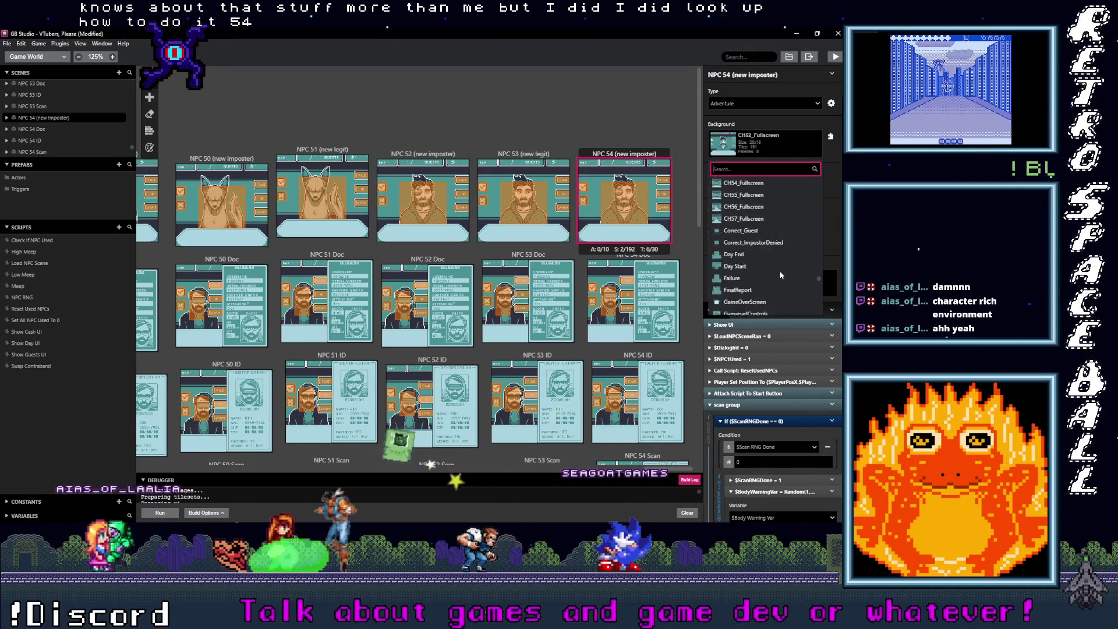
{"action": "scroll", "coordinate": [780, 273], "scroll_direction": "down", "scroll_amount": 1}
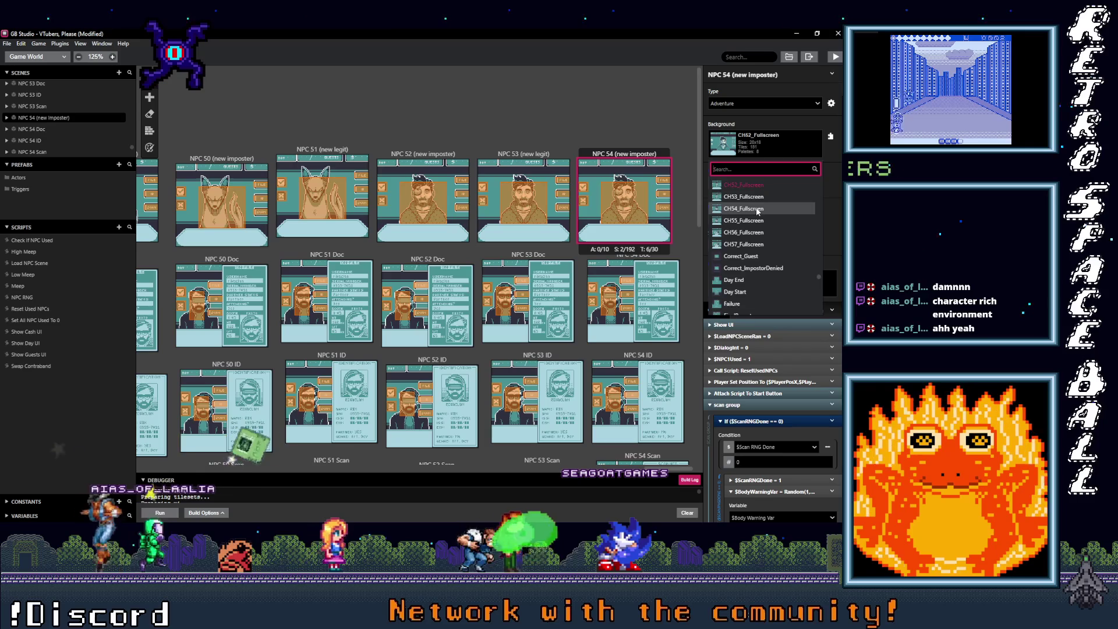
{"action": "left_click", "coordinate": [757, 210]}
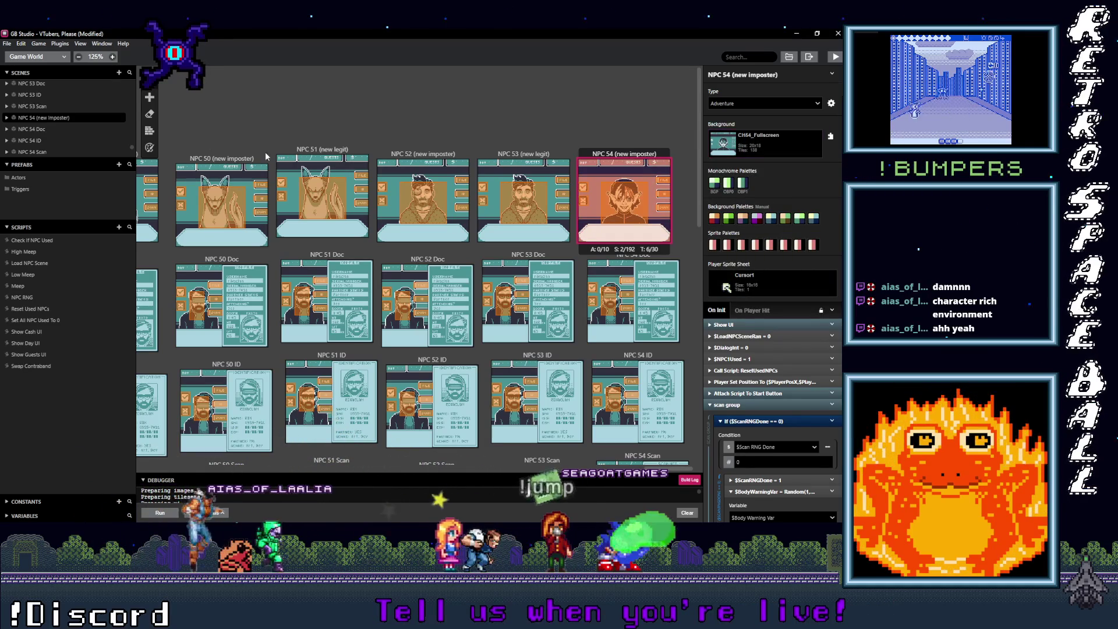
{"action": "left_click", "coordinate": [149, 147]}
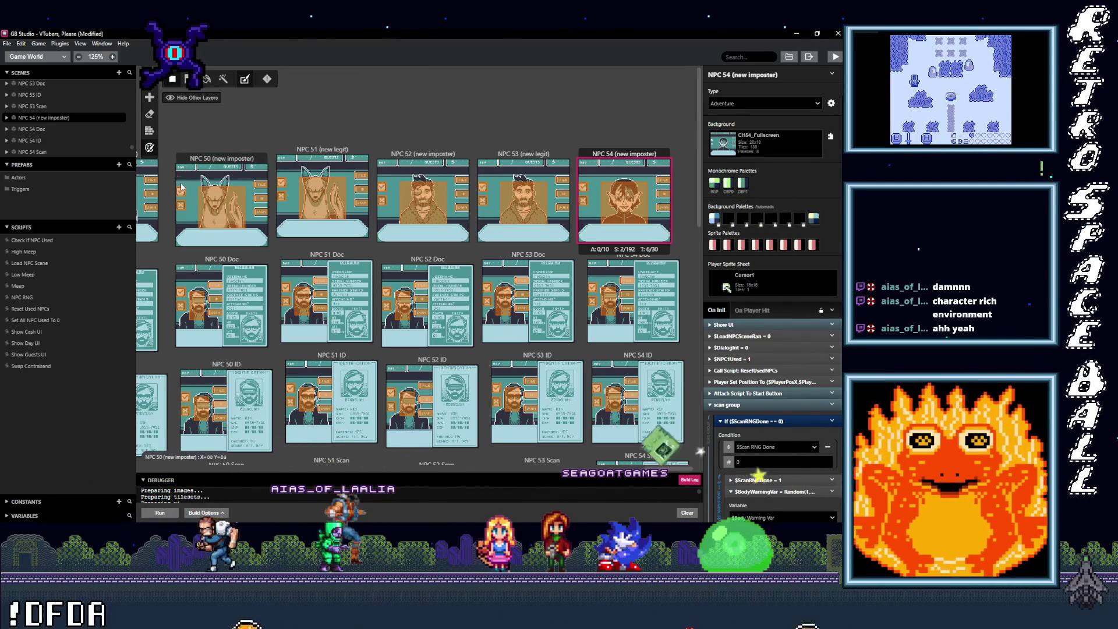
{"action": "scroll", "coordinate": [671, 199], "scroll_direction": "down", "scroll_amount": 2}
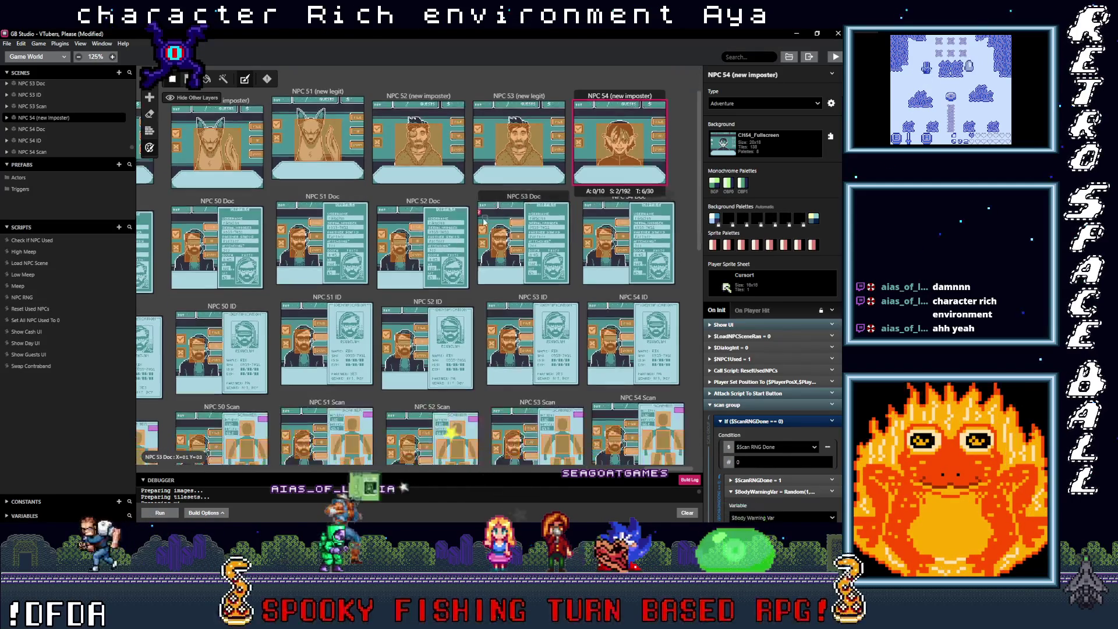
{"action": "left_click", "coordinate": [670, 202]}
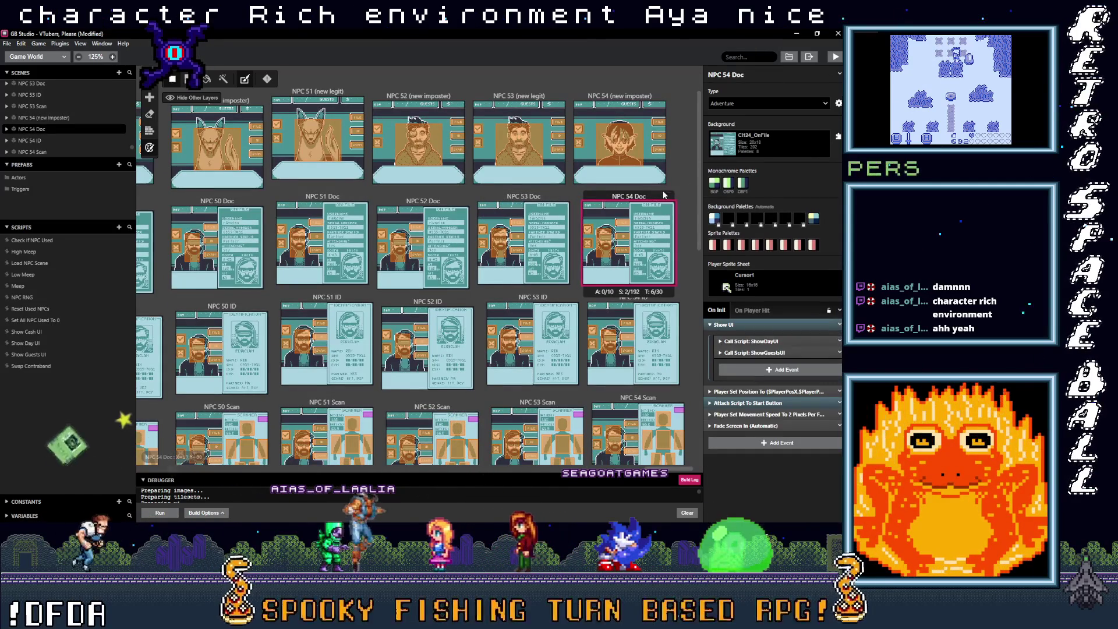
{"action": "scroll", "coordinate": [676, 180], "scroll_direction": "up", "scroll_amount": 1}
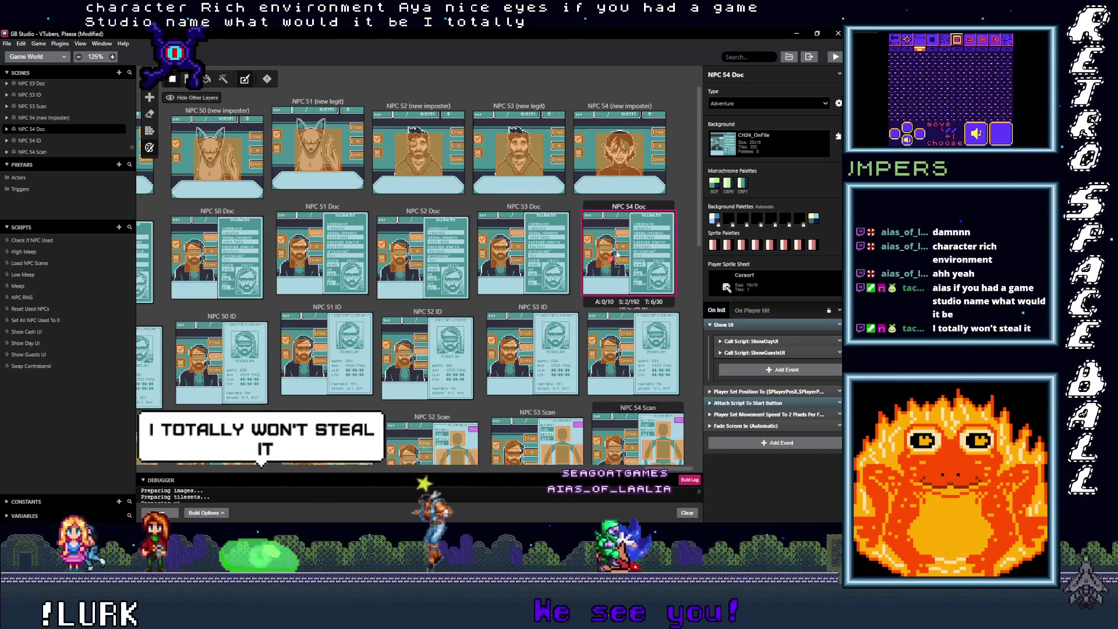
{"action": "left_click", "coordinate": [623, 108]}
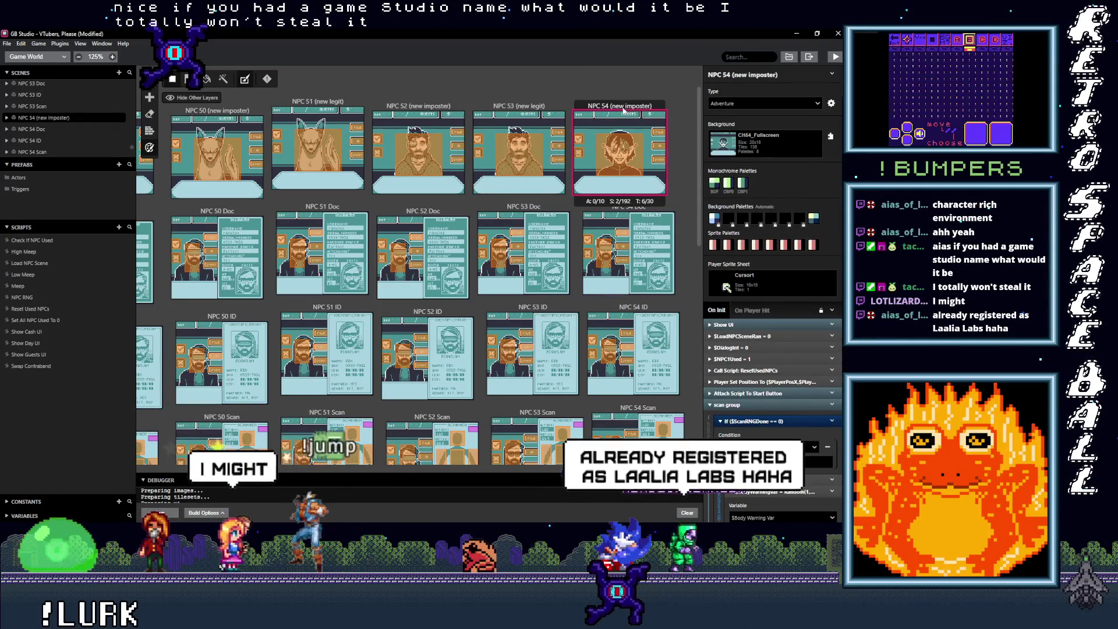